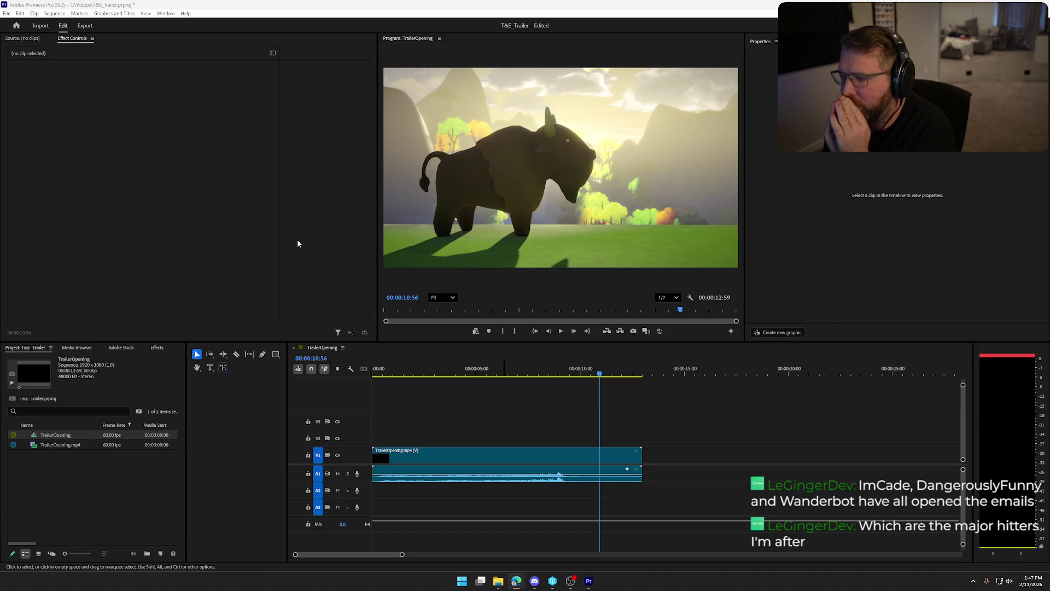
Step: Import MainMenuLogo.png from File Explorer into the Project panel
click(75, 513)
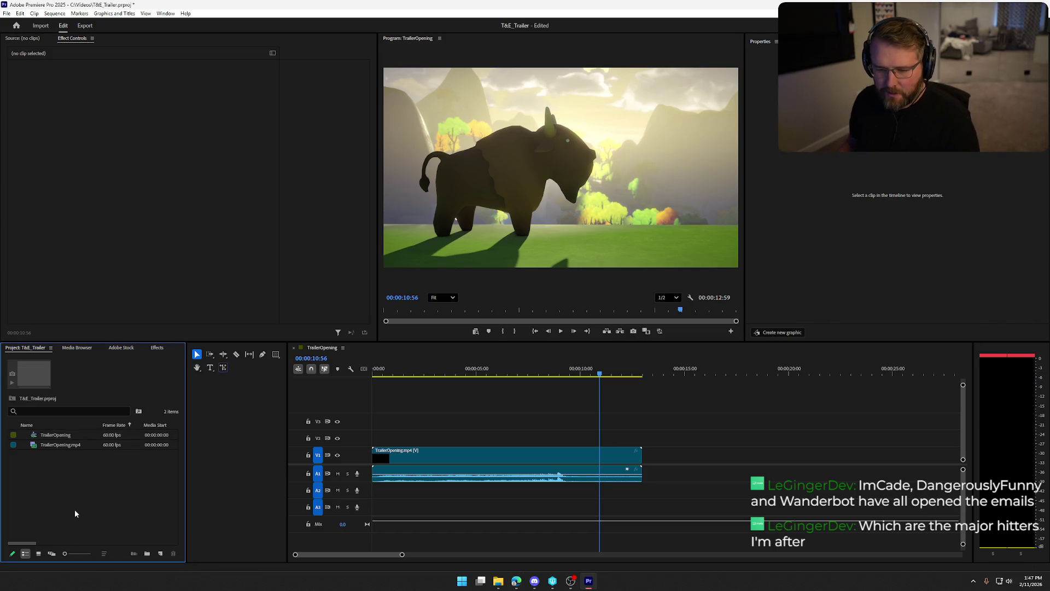
click(498, 581)
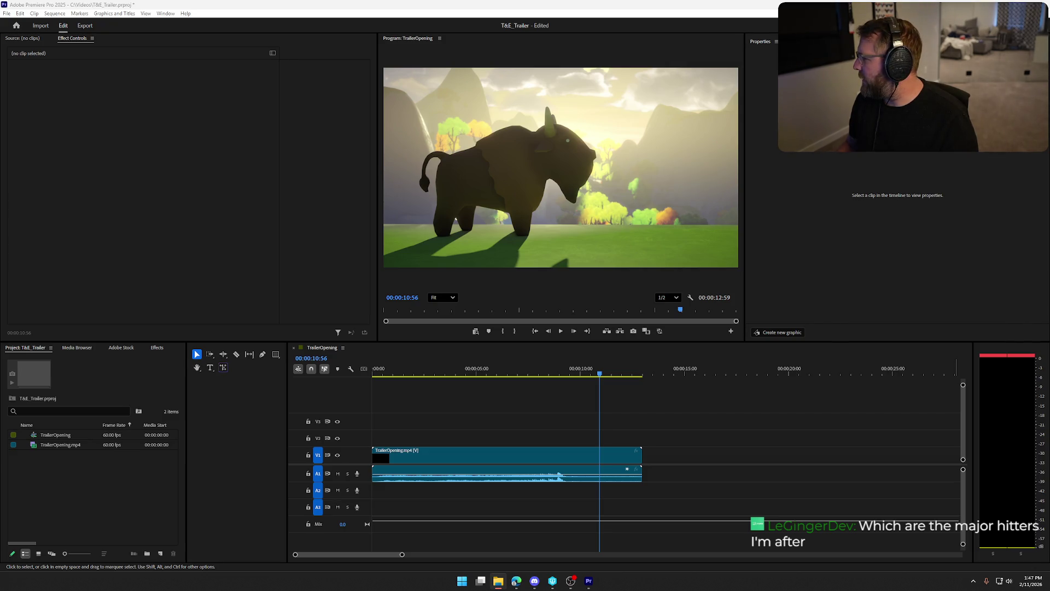
mouse_move(525, 11)
mouse_down()
mouse_move(70, 476)
mouse_move(71, 492)
mouse_move(94, 483)
mouse_up()
Step: Place MainMenuLogo.png on track V2 with its start snapped to 00:00:10:06
mouse_move(170, 441)
mouse_down()
mouse_move(595, 437)
mouse_move(576, 438)
mouse_up()
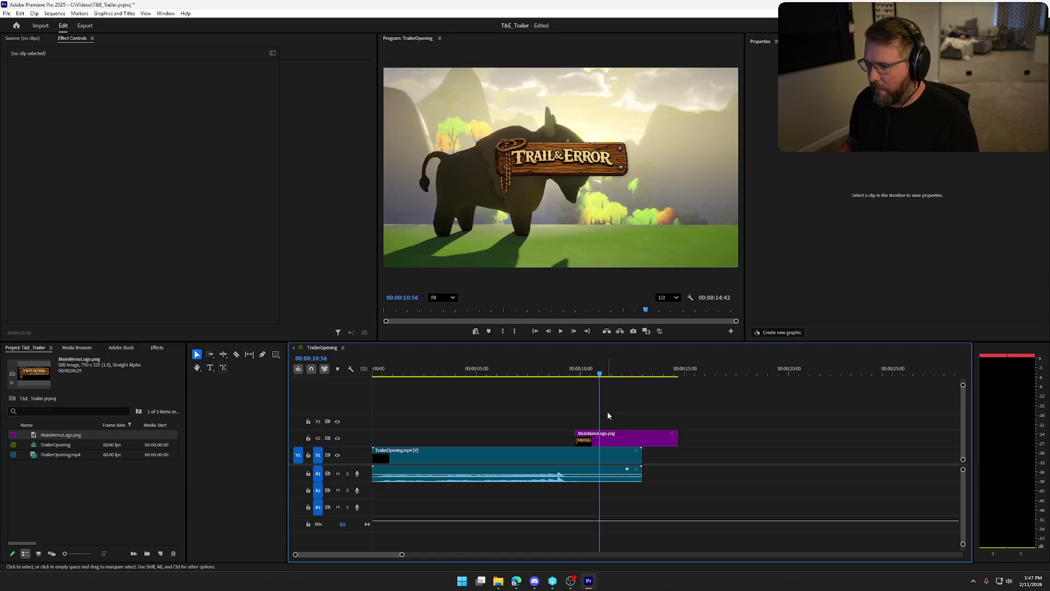
mouse_move(599, 374)
mouse_down()
mouse_move(539, 380)
mouse_move(582, 381)
mouse_up()
mouse_move(624, 435)
mouse_down()
mouse_move(659, 435)
mouse_move(641, 436)
mouse_up()
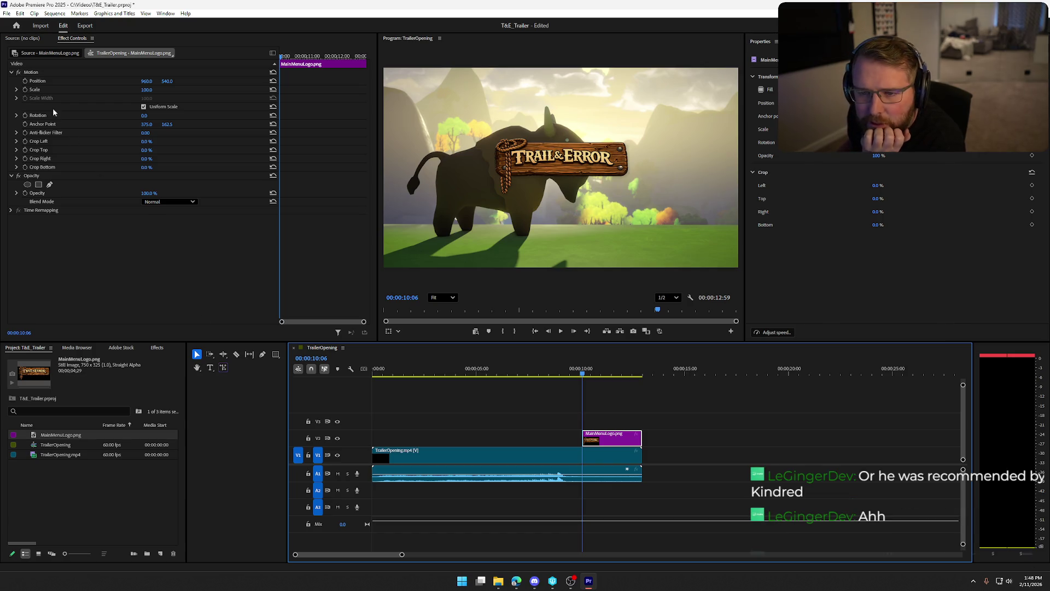
Step: Keyframe the logo's Scale at 0 at 10:06 and at 100 around 11:35
click(152, 90)
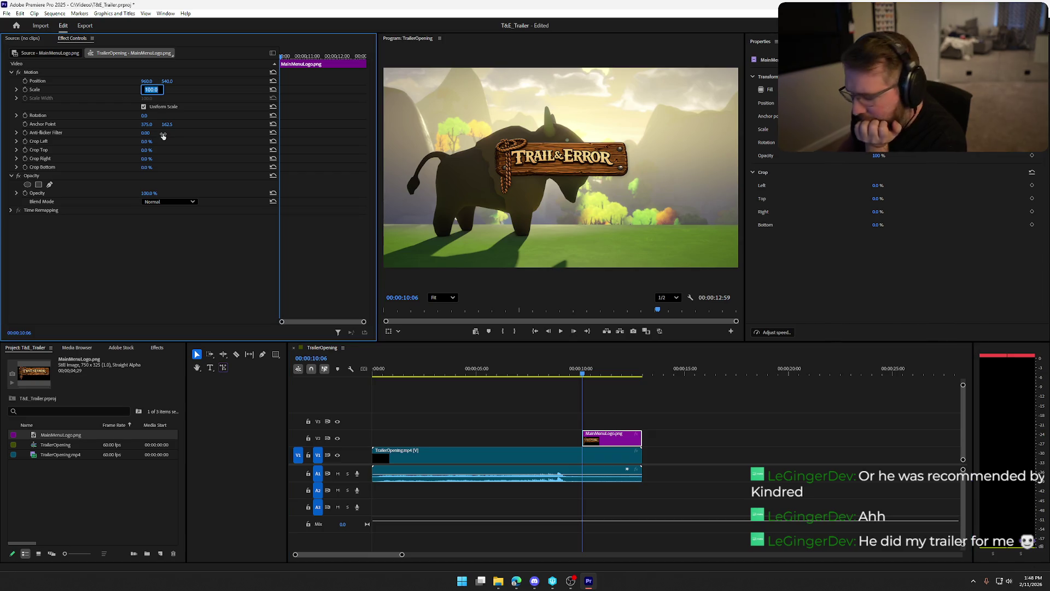
text(0)
key(Return)
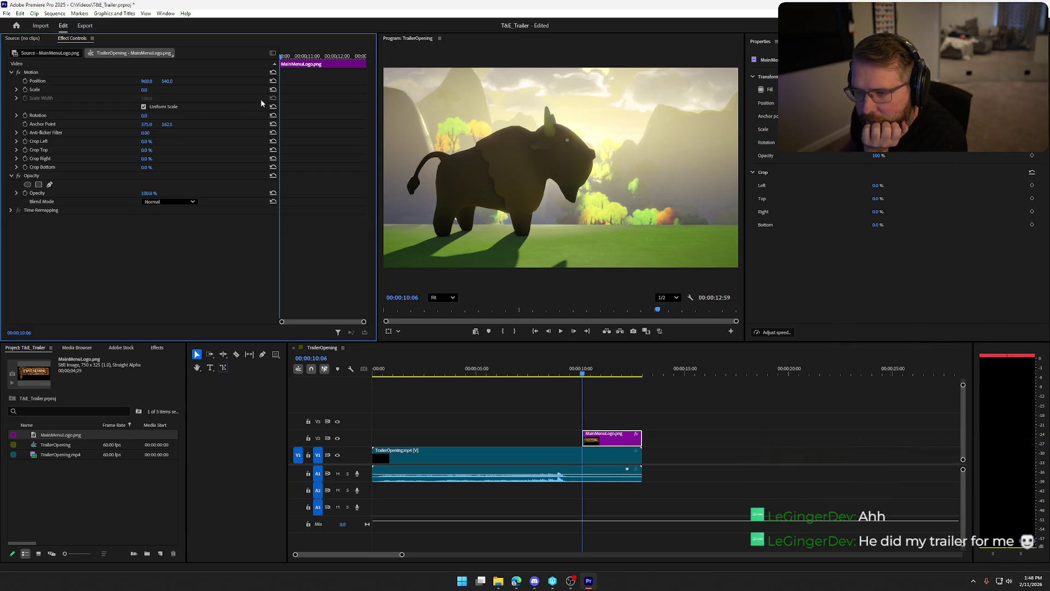
click(25, 90)
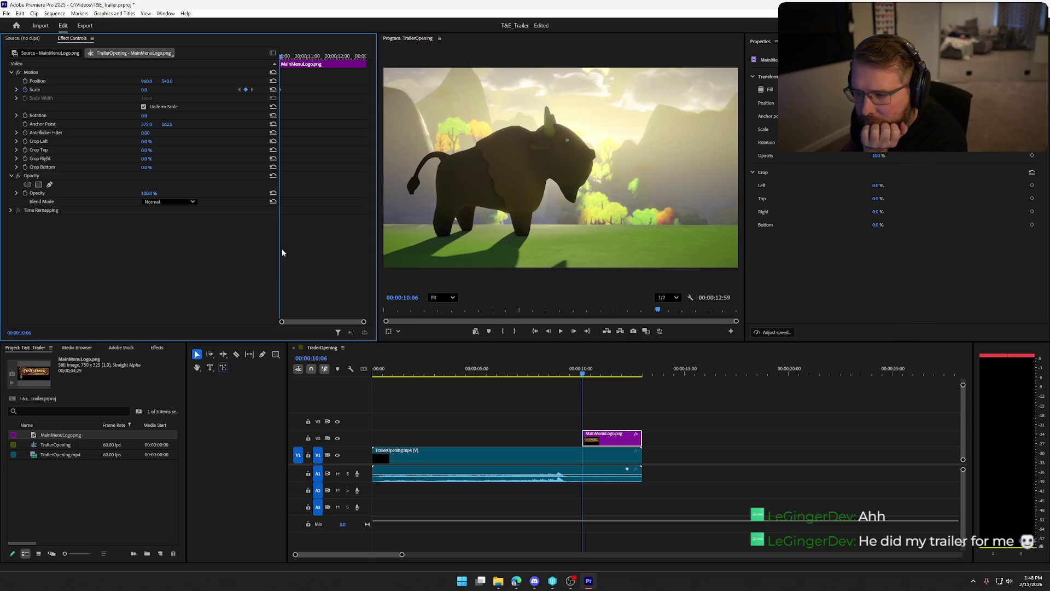
drag(281, 58, 326, 60)
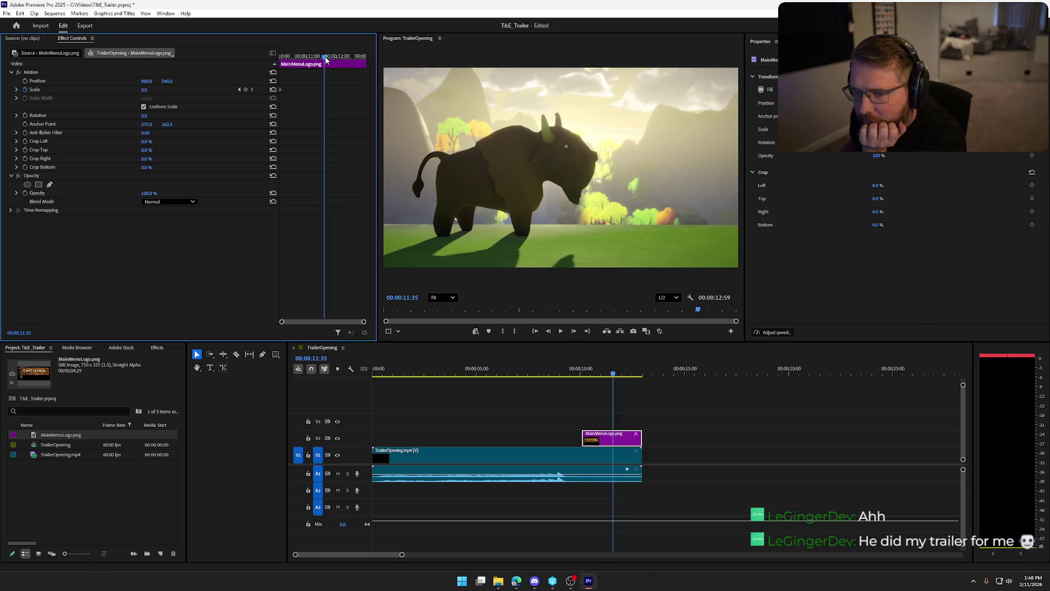
click(151, 89)
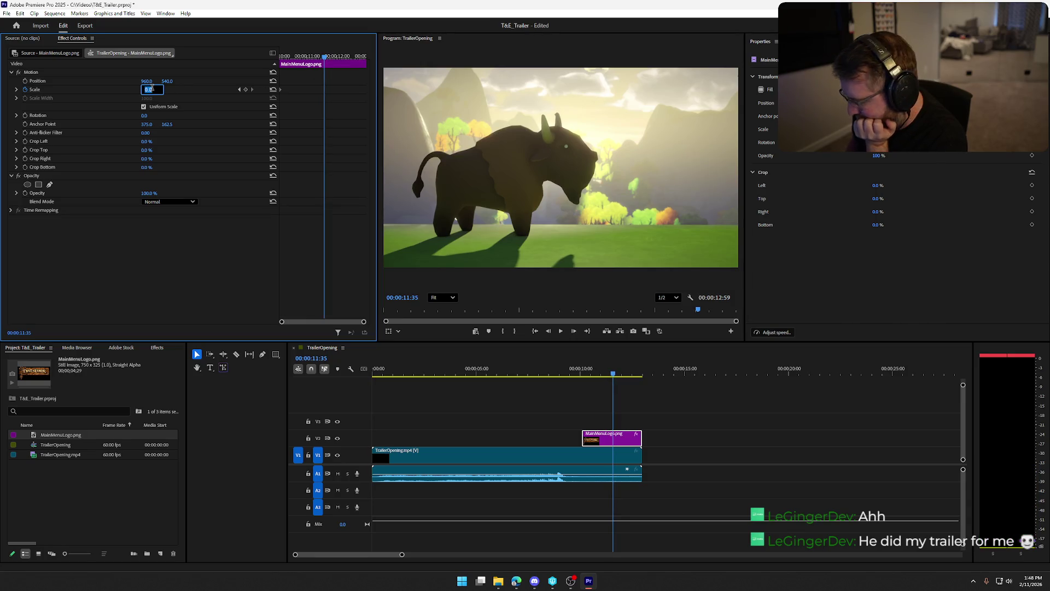
text(100)
key(Return)
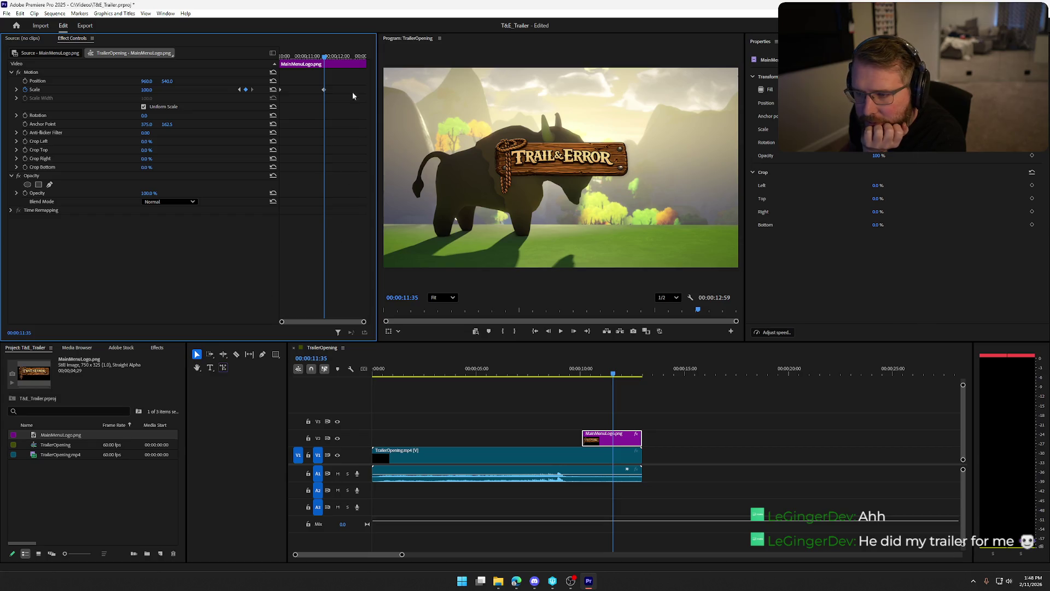
Step: Change the first Scale keyframe to 100 and raise the logo to Position Y 231
mouse_move(325, 58)
mouse_down()
mouse_move(283, 67)
mouse_move(325, 70)
mouse_up()
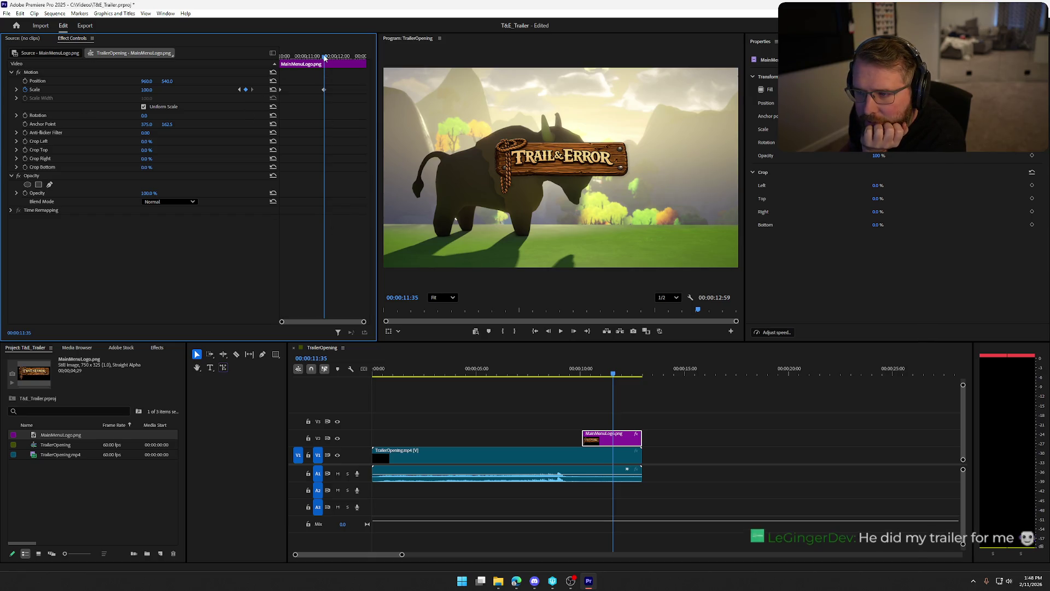
click(239, 89)
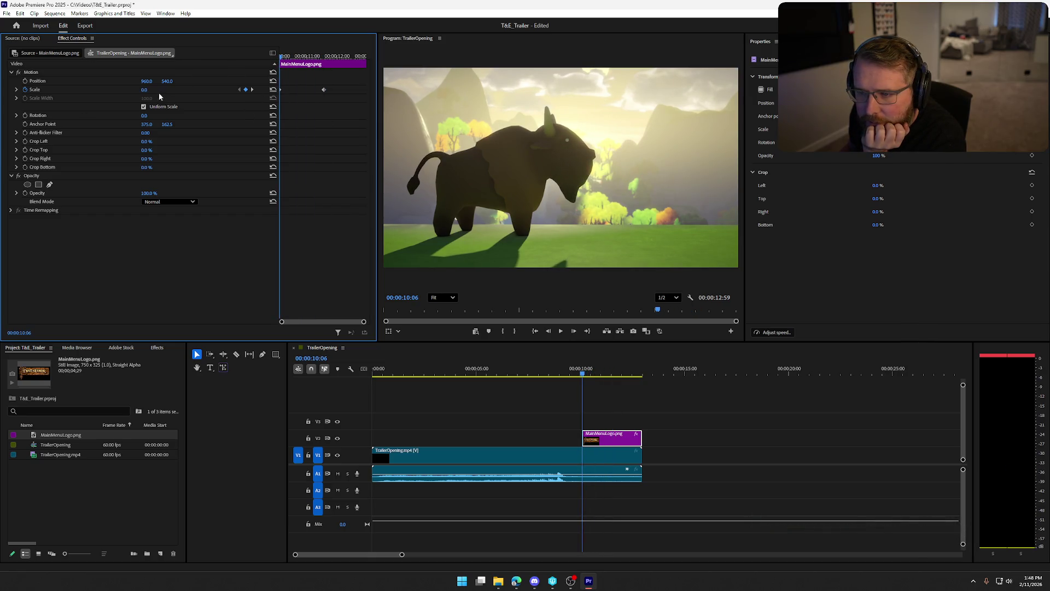
click(144, 90)
text(100)
key(Return)
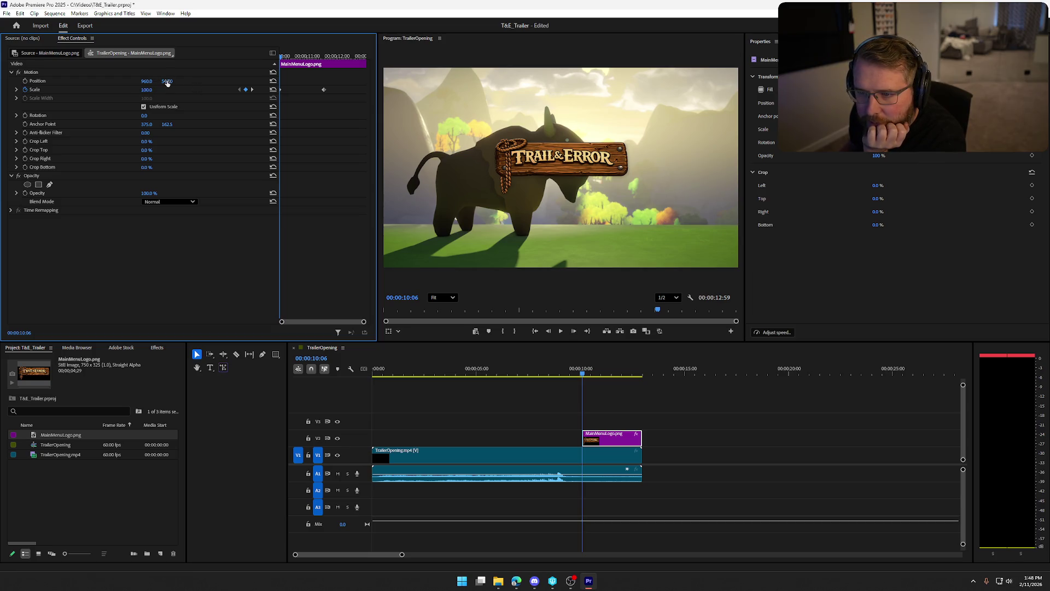
mouse_move(167, 82)
mouse_down()
mouse_move(3, 82)
mouse_move(163, 82)
mouse_up()
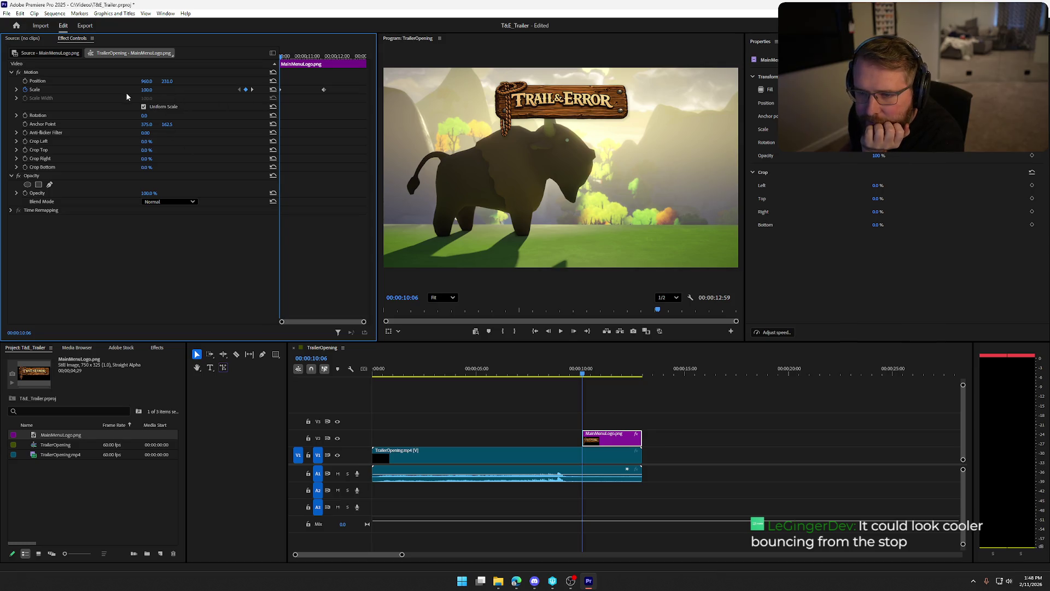
Step: Set the logo's starting Scale to 0, restore Scale 100 later, and move it above the frame
click(146, 89)
text(0)
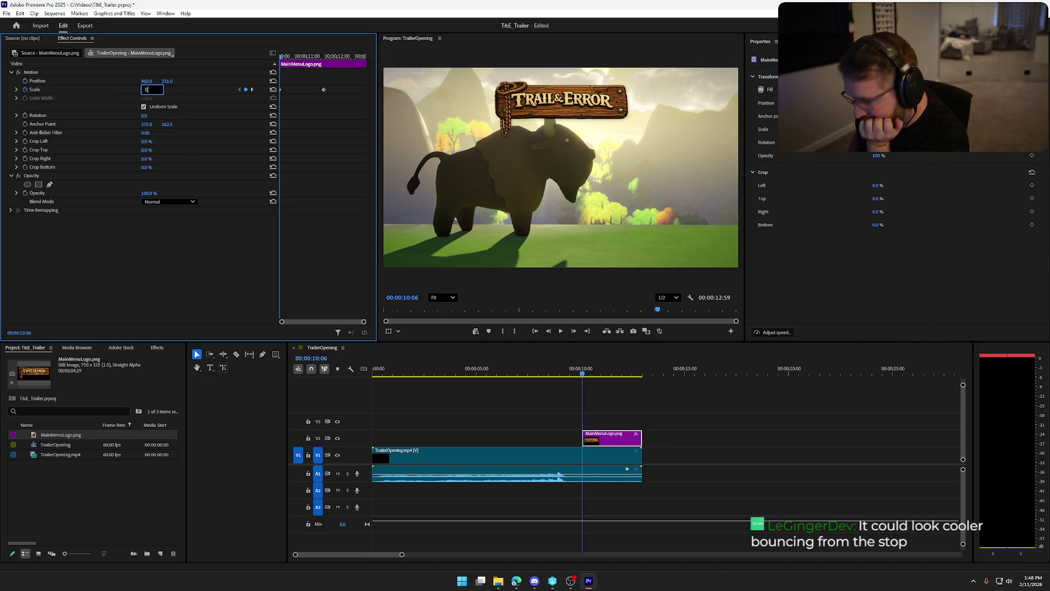
key(Return)
mouse_move(282, 59)
mouse_down()
mouse_move(333, 59)
mouse_move(280, 67)
mouse_up()
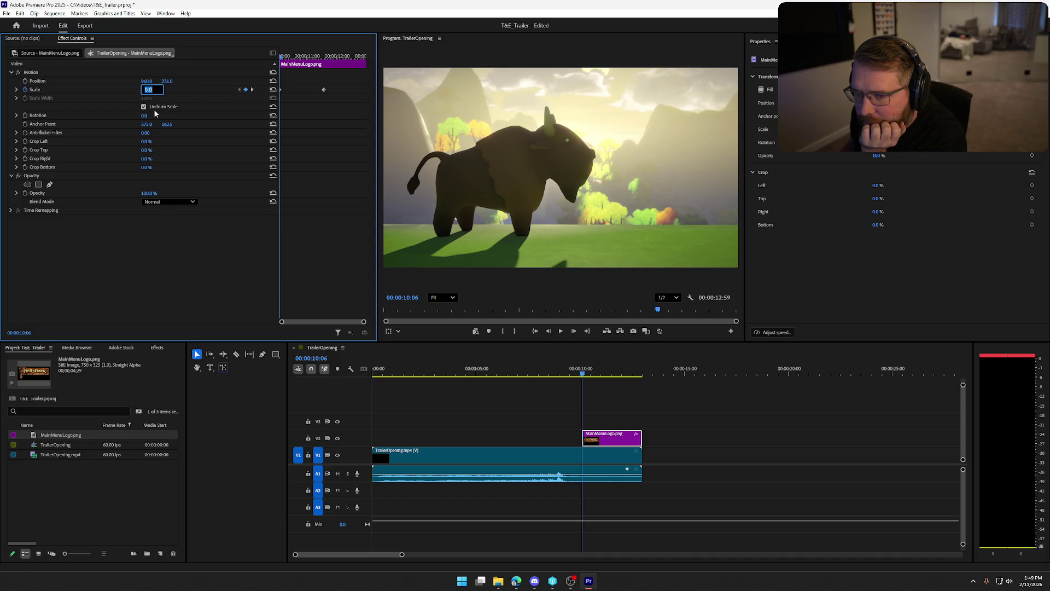
text(100)
key(Return)
drag(169, 81, 91, 81)
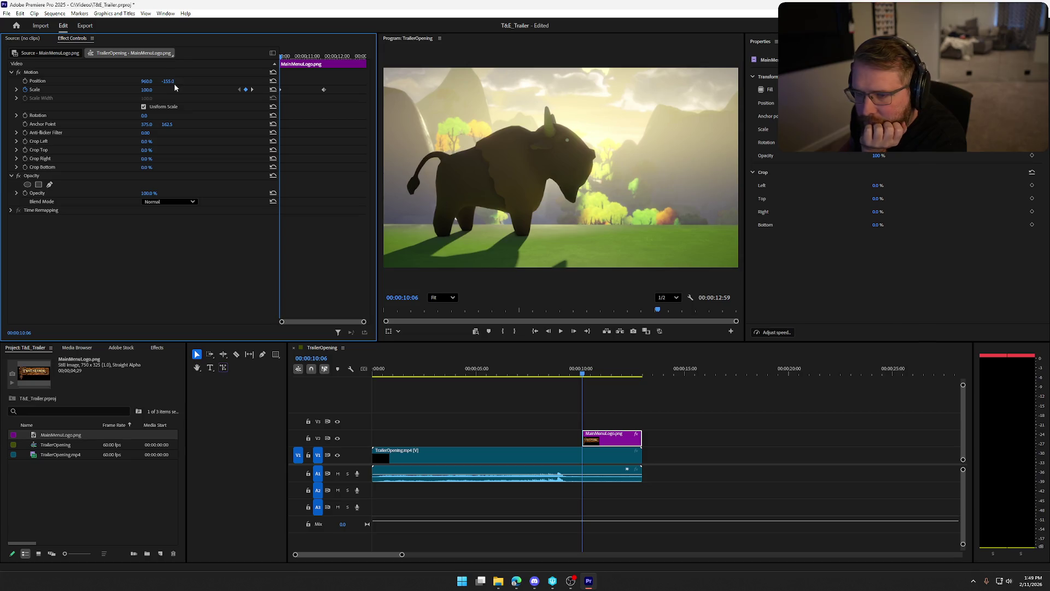
Step: Keyframe Scale 0 and Position Y -155 at 10:06, then Position Y about 231 at 11:34, and preview
click(25, 81)
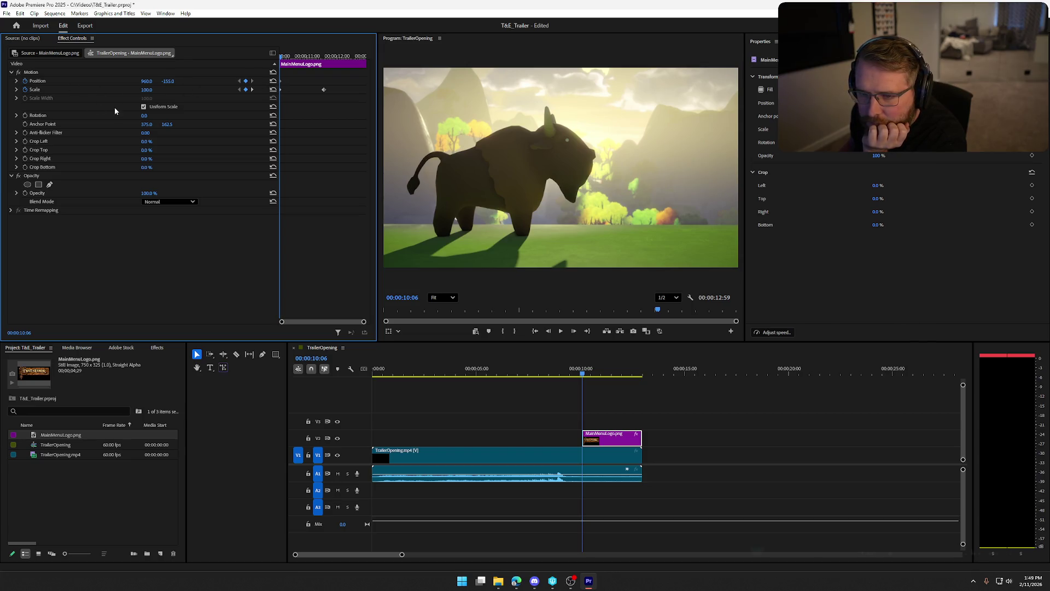
drag(146, 90, 152, 90)
click(148, 89)
text(0)
key(Return)
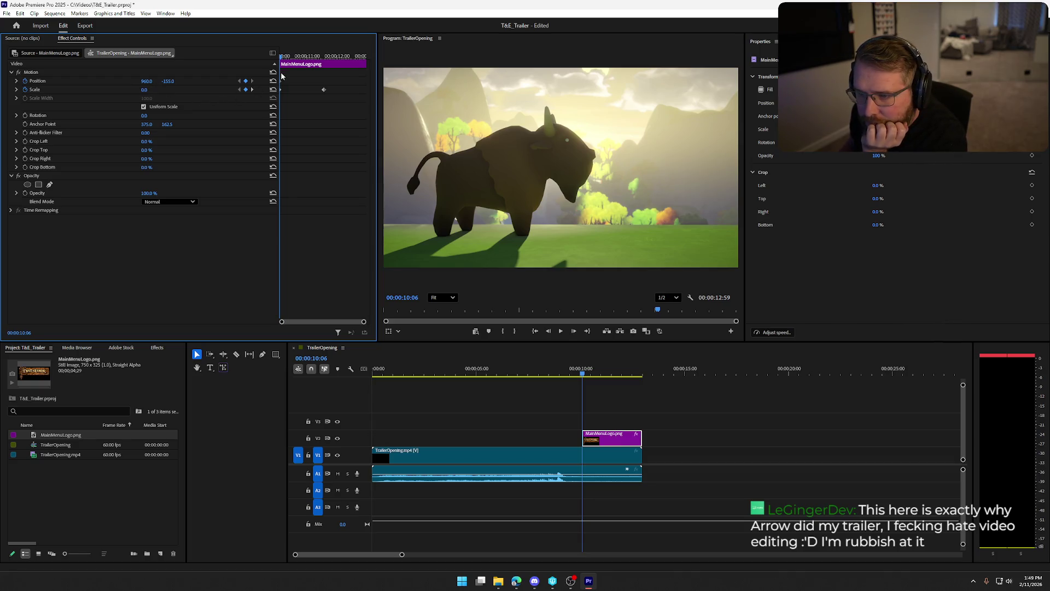
mouse_move(282, 58)
mouse_down()
mouse_move(323, 65)
mouse_move(324, 76)
mouse_up()
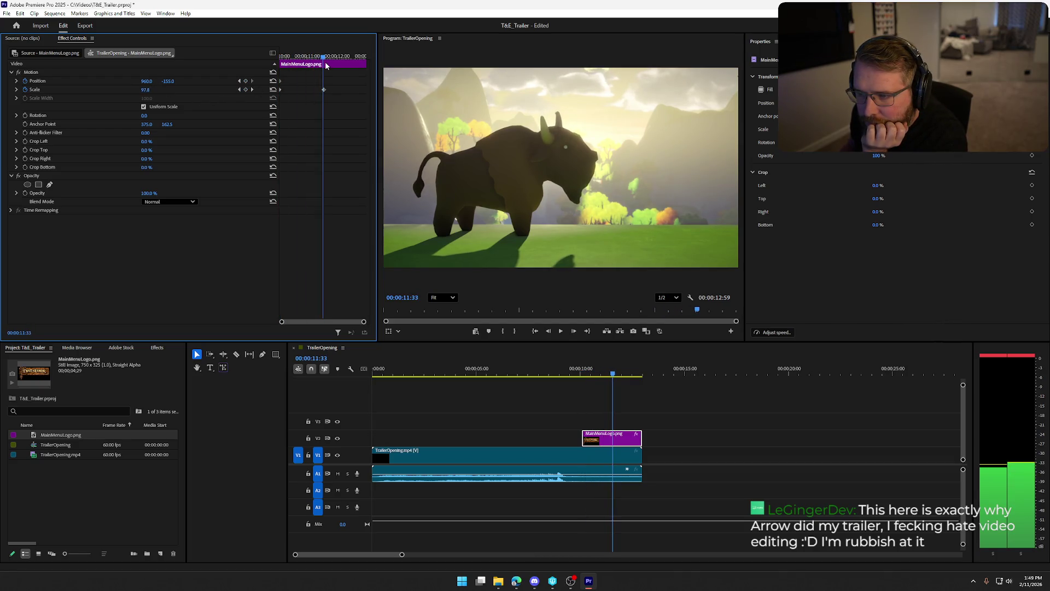
click(323, 58)
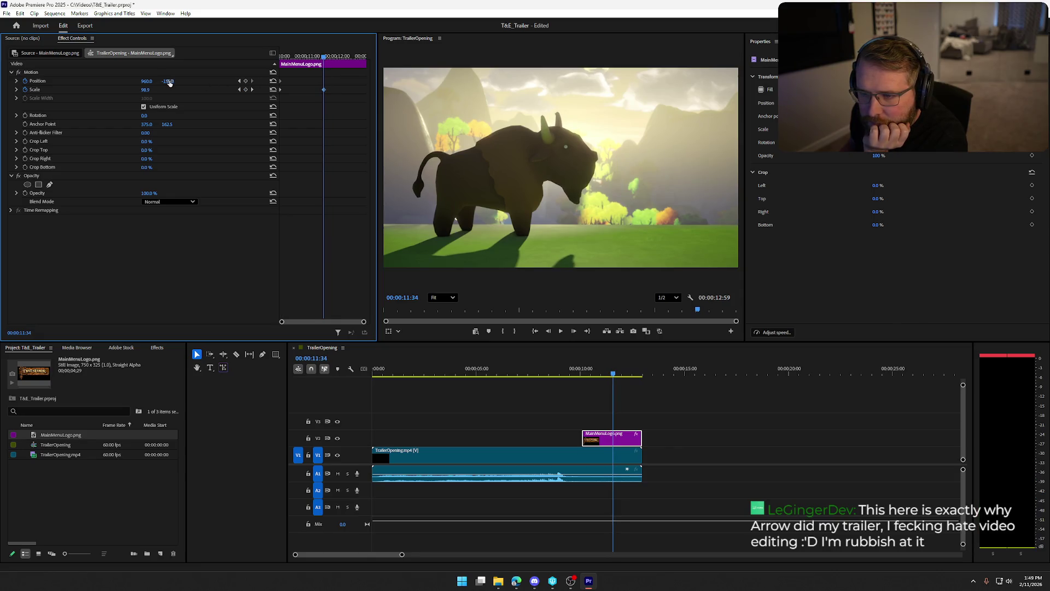
mouse_move(167, 81)
mouse_down()
mouse_move(232, 81)
mouse_move(170, 81)
mouse_up()
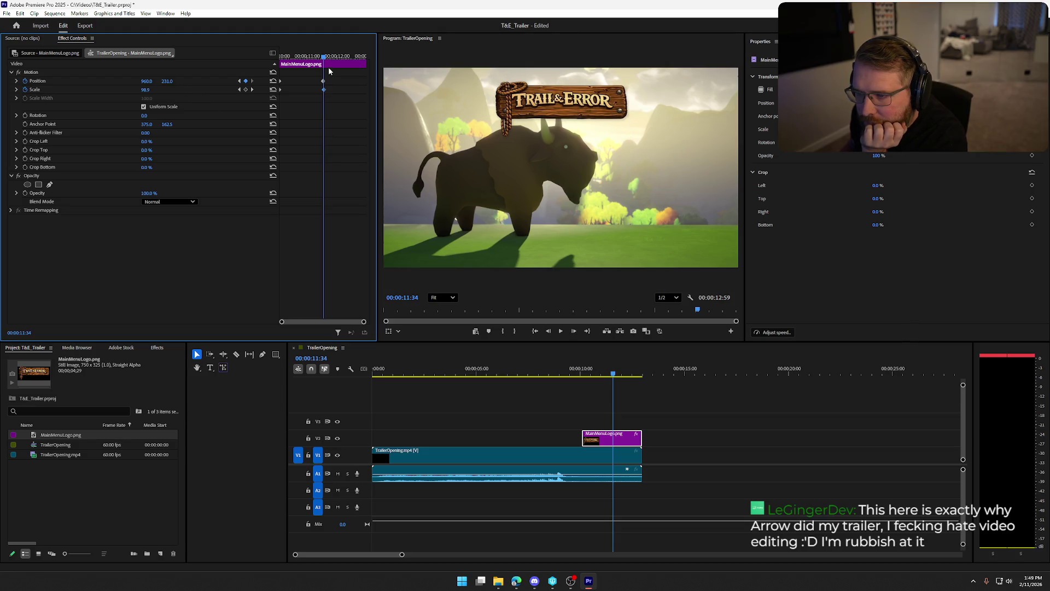
mouse_move(323, 61)
mouse_down()
mouse_move(284, 63)
mouse_move(353, 68)
mouse_up()
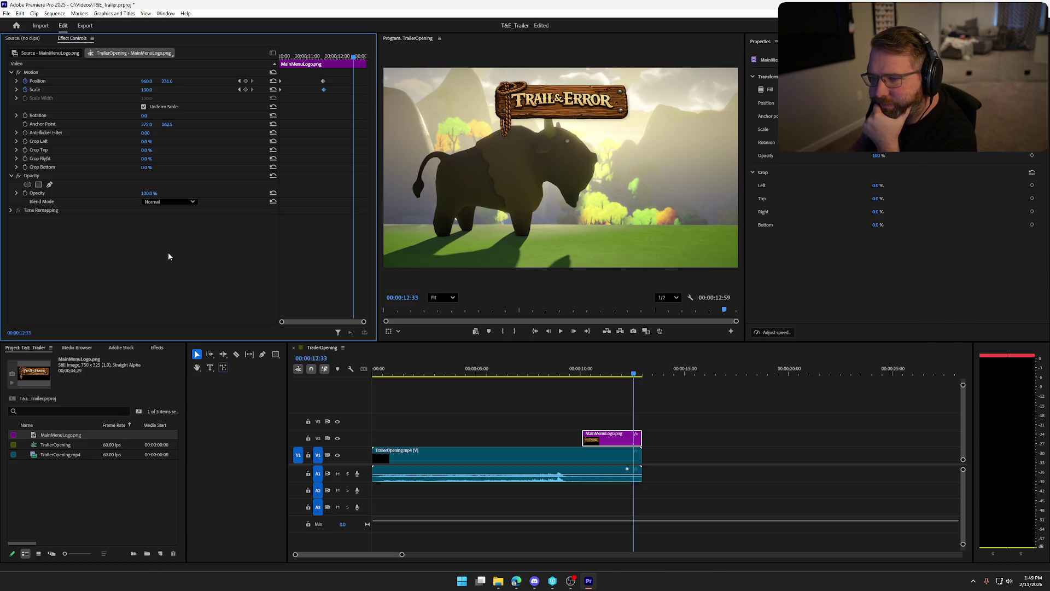
Step: At the end keyframe, enlarge the logo to 195% and centre it at Position 960, 572
mouse_move(350, 64)
mouse_down()
mouse_move(251, 86)
mouse_move(316, 61)
mouse_move(323, 76)
mouse_up()
drag(323, 84, 322, 90)
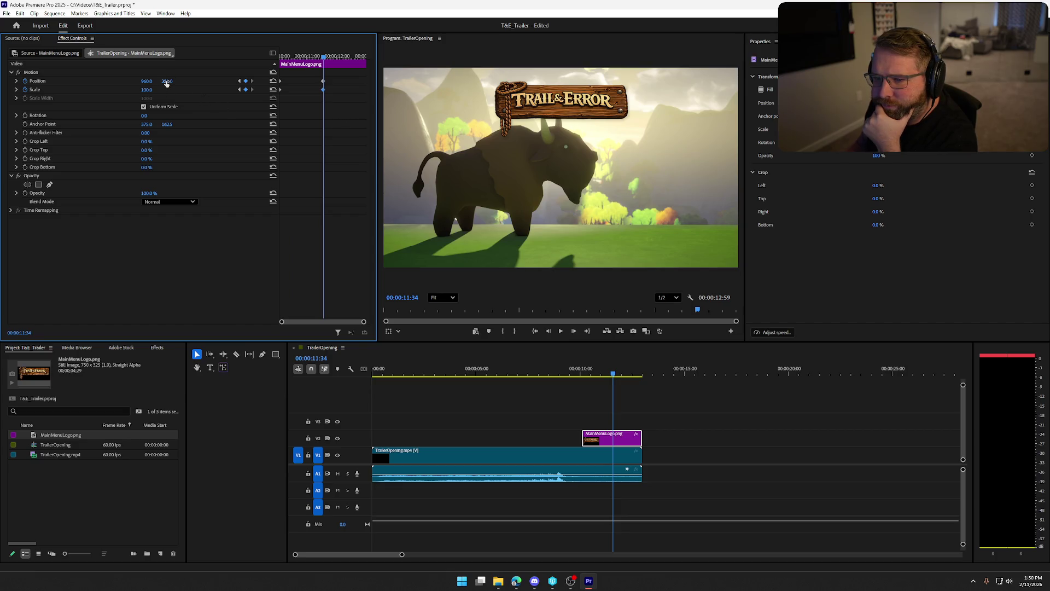
mouse_move(146, 90)
mouse_down()
mouse_move(596, 81)
mouse_move(353, 81)
mouse_move(312, 62)
mouse_move(285, 63)
mouse_move(362, 69)
mouse_move(342, 70)
mouse_up()
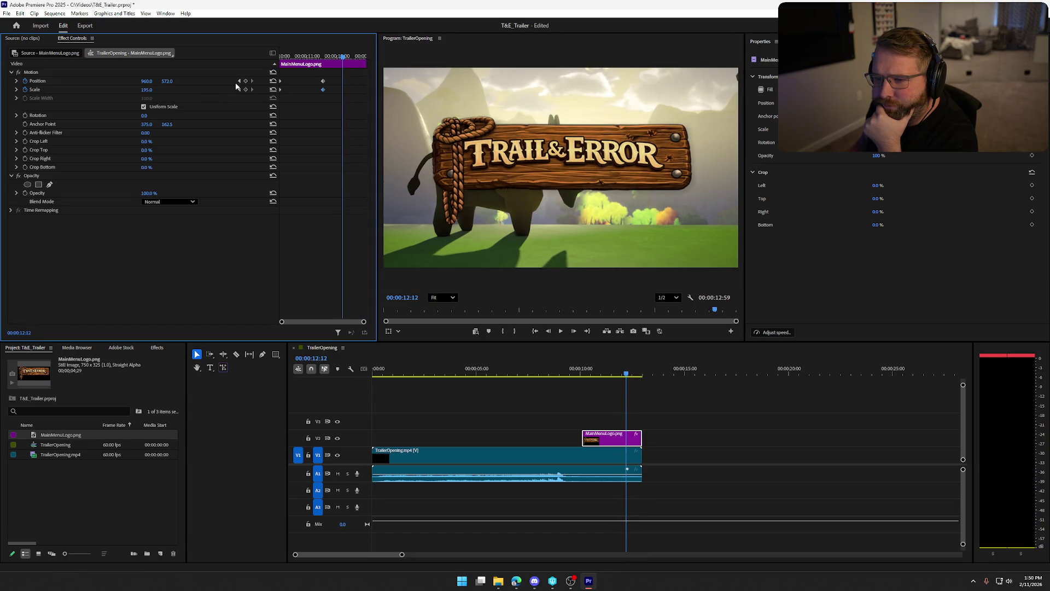
Step: Add a Position keyframe at 12:12 while keeping the existing Position keyframes
click(25, 81)
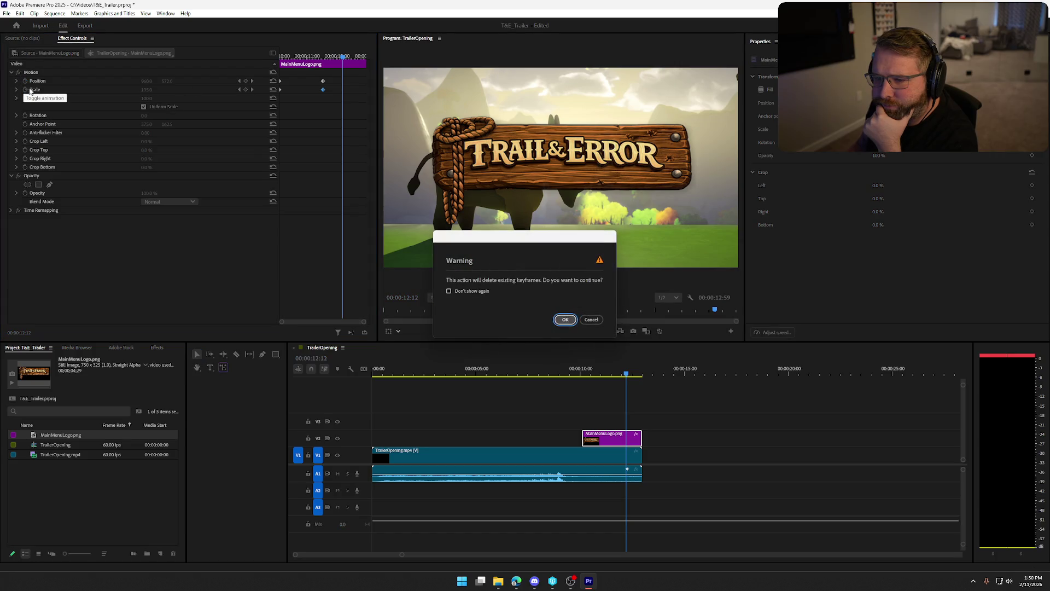
click(591, 321)
click(246, 81)
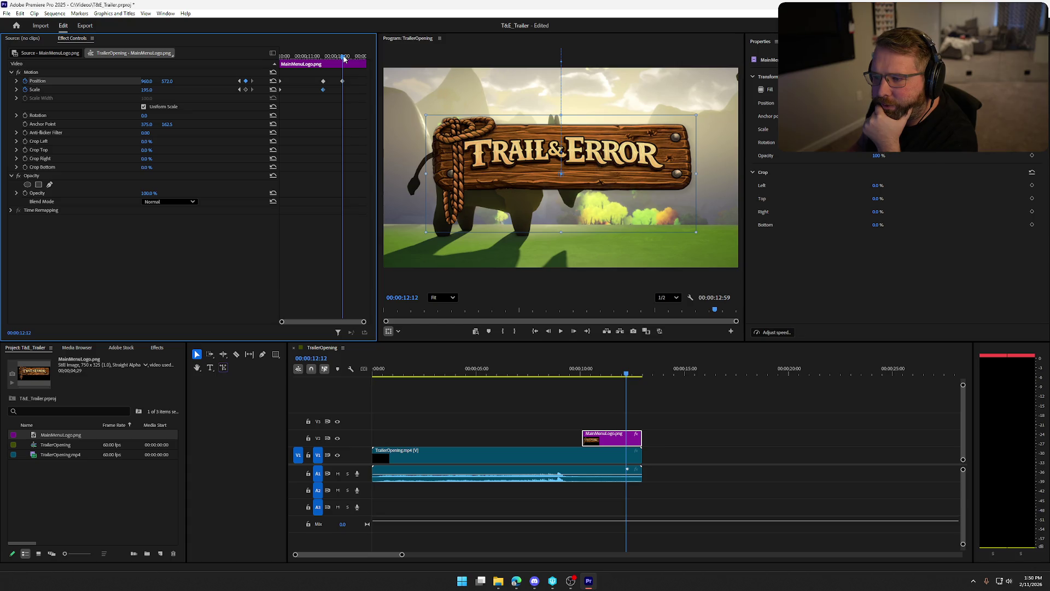
drag(344, 59, 372, 61)
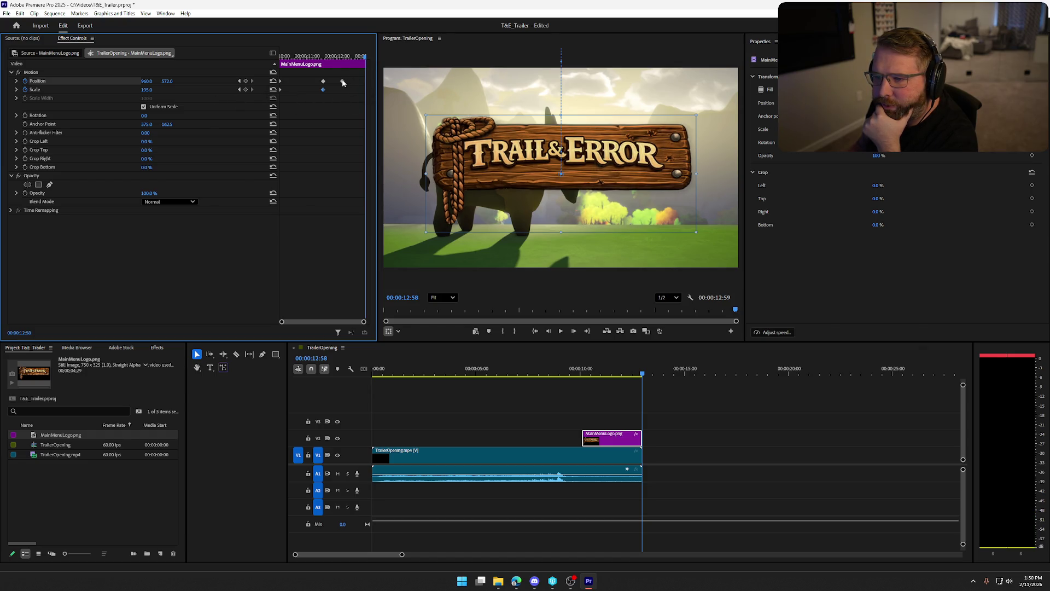
click(239, 81)
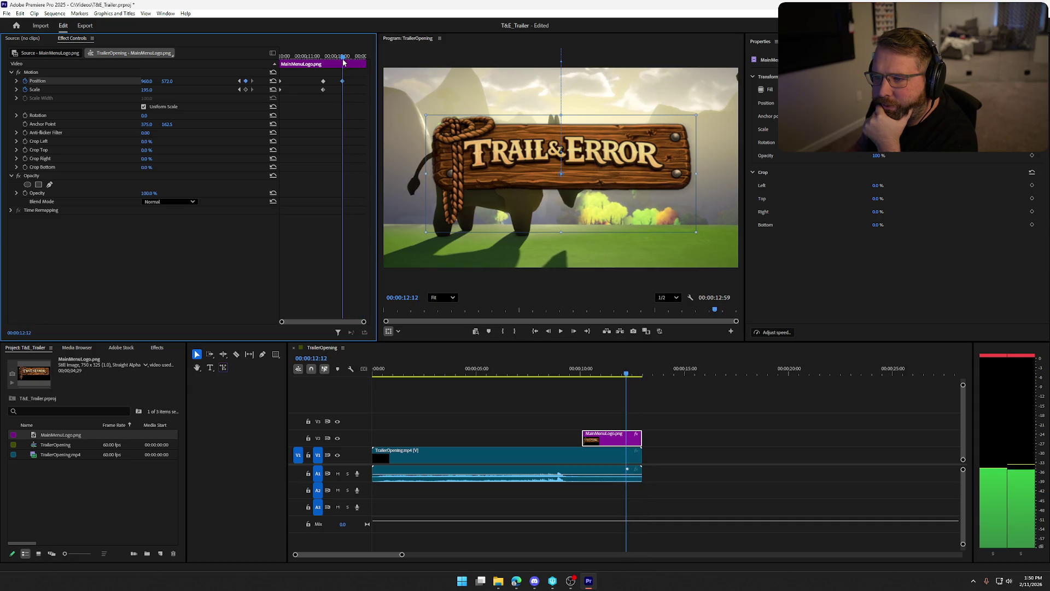
Step: Keyframe the logo's Scale at 195 at 12:12 and at 0 at 12:58
click(151, 89)
click(247, 90)
drag(343, 57, 363, 59)
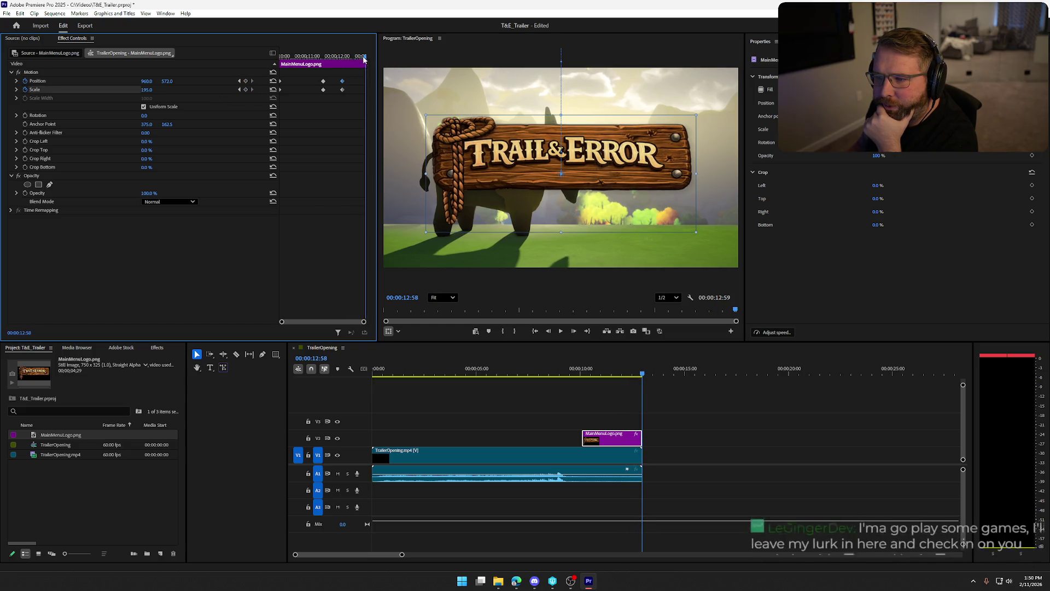
drag(148, 90, 153, 95)
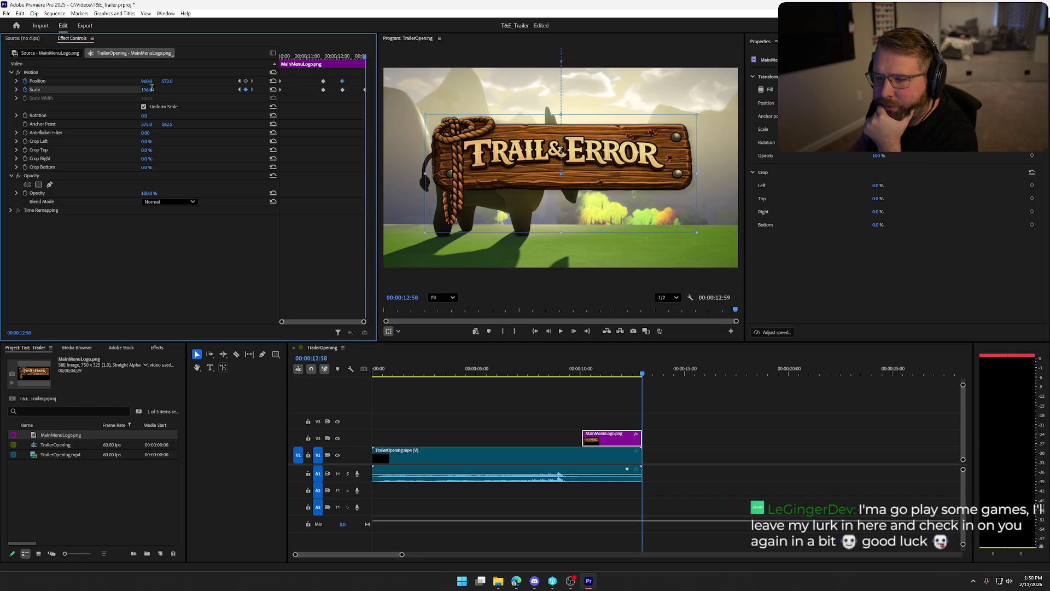
click(151, 89)
text(0)
key(Return)
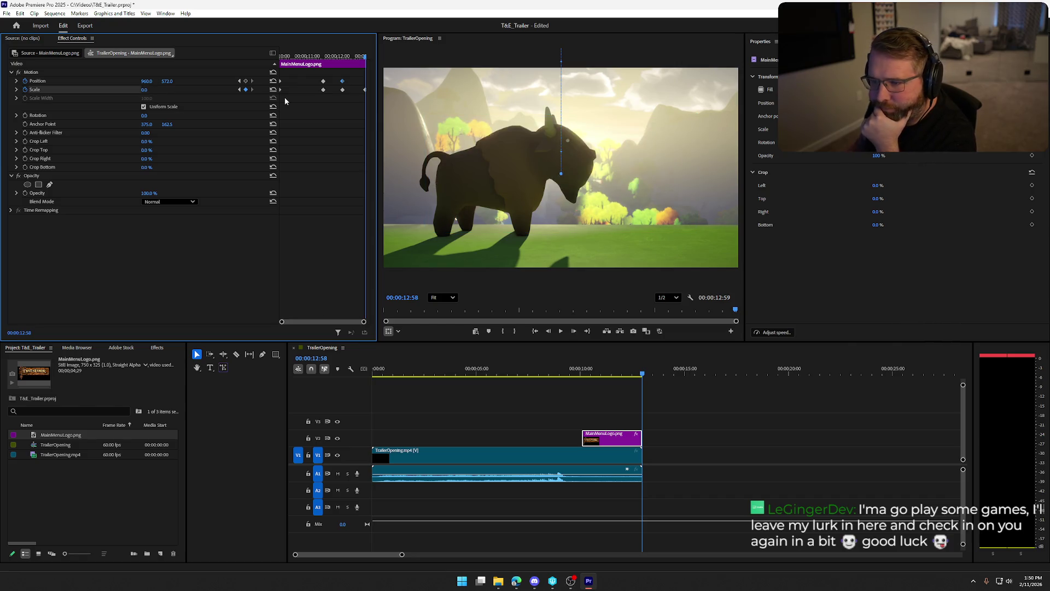
mouse_move(364, 57)
mouse_down()
mouse_move(292, 60)
mouse_move(401, 67)
mouse_up()
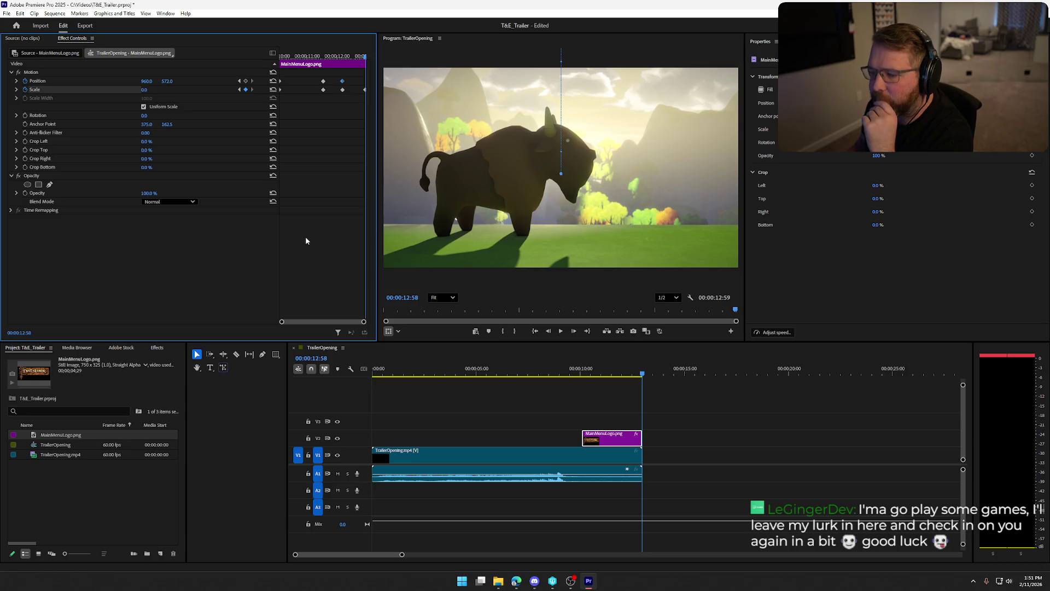
drag(643, 373, 507, 377)
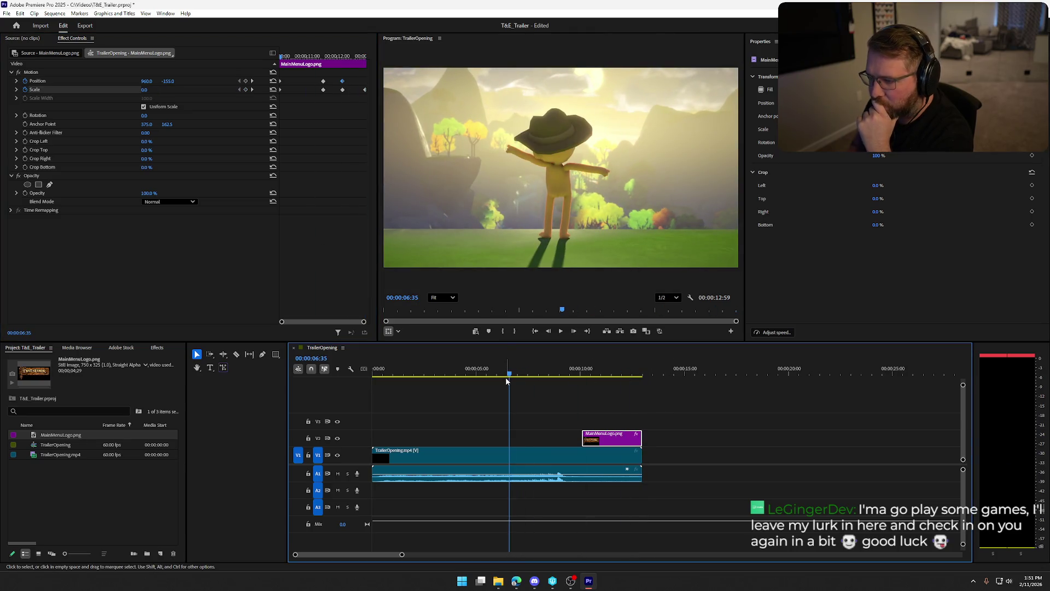
key(space)
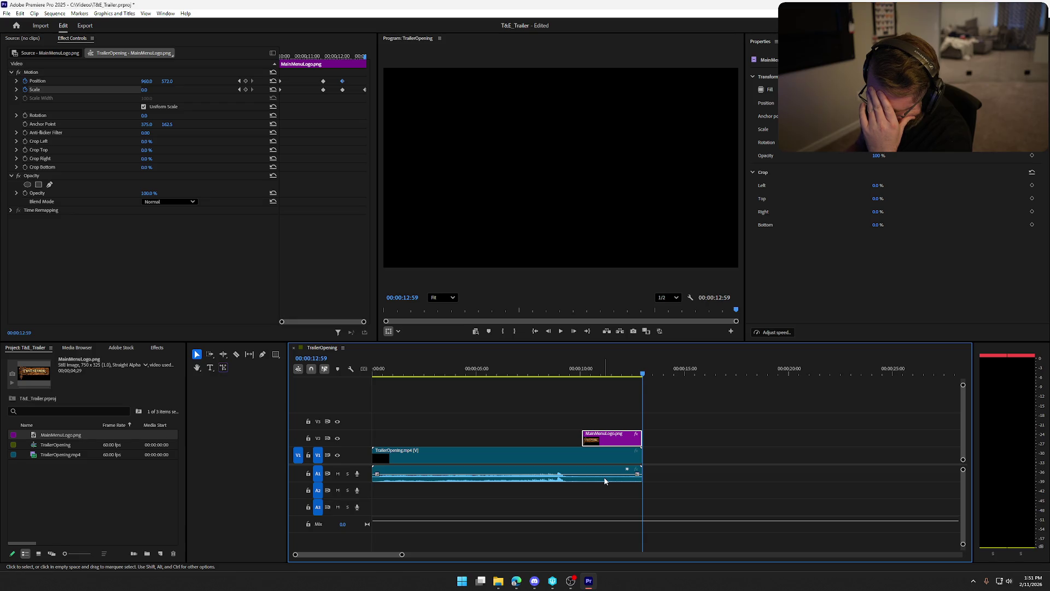
mouse_move(624, 375)
mouse_down()
mouse_move(562, 378)
mouse_move(581, 380)
mouse_up()
Step: Trim and undo the logo clip's end, then marquee-select its Position and Scale keyframes
drag(641, 437, 622, 438)
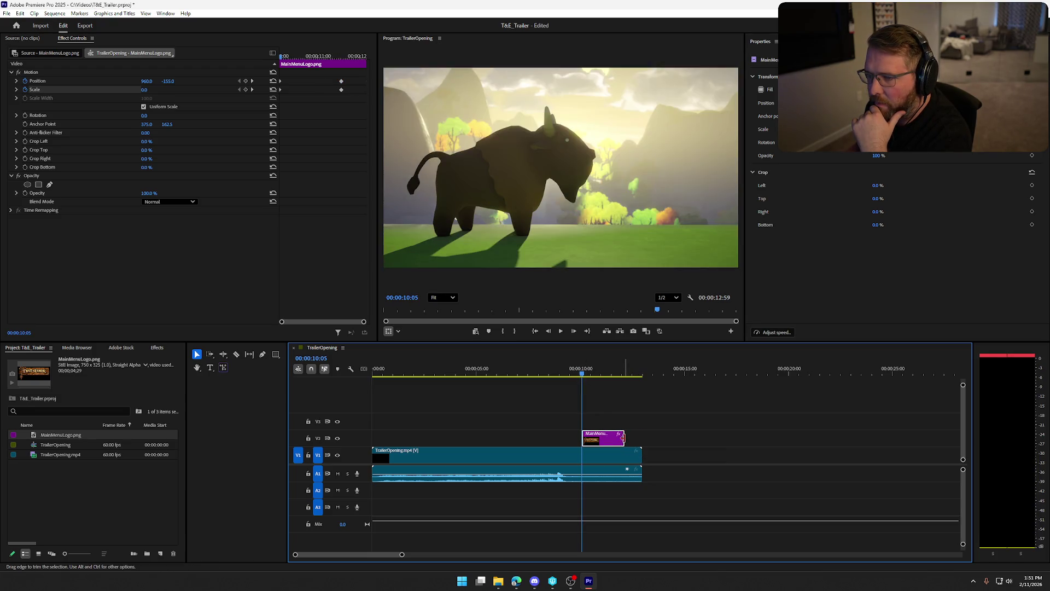
key(ctrl+z)
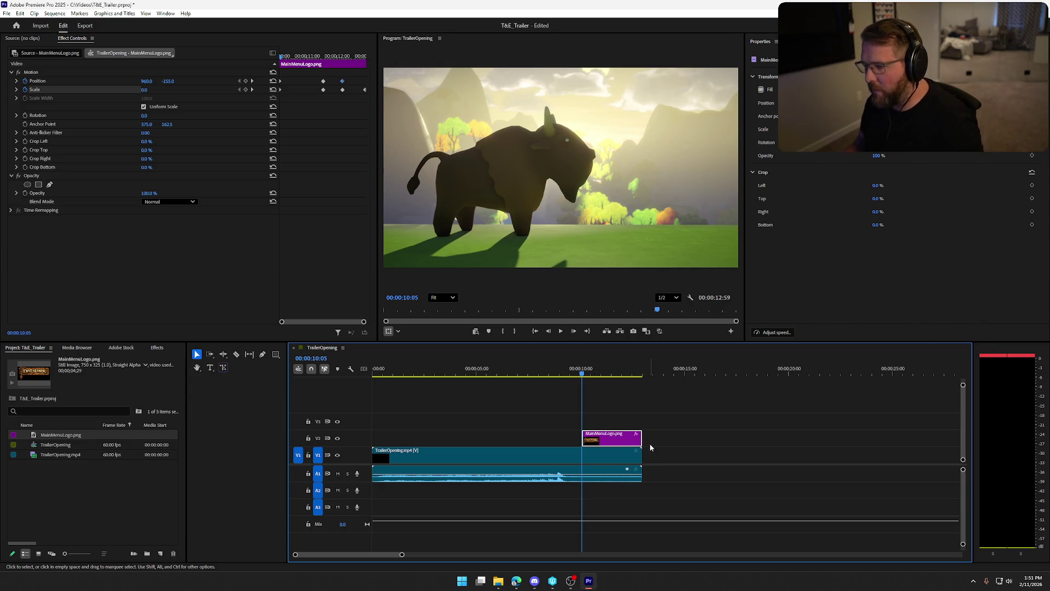
mouse_move(317, 76)
mouse_down()
mouse_move(369, 106)
mouse_move(368, 97)
mouse_move(300, 93)
mouse_up()
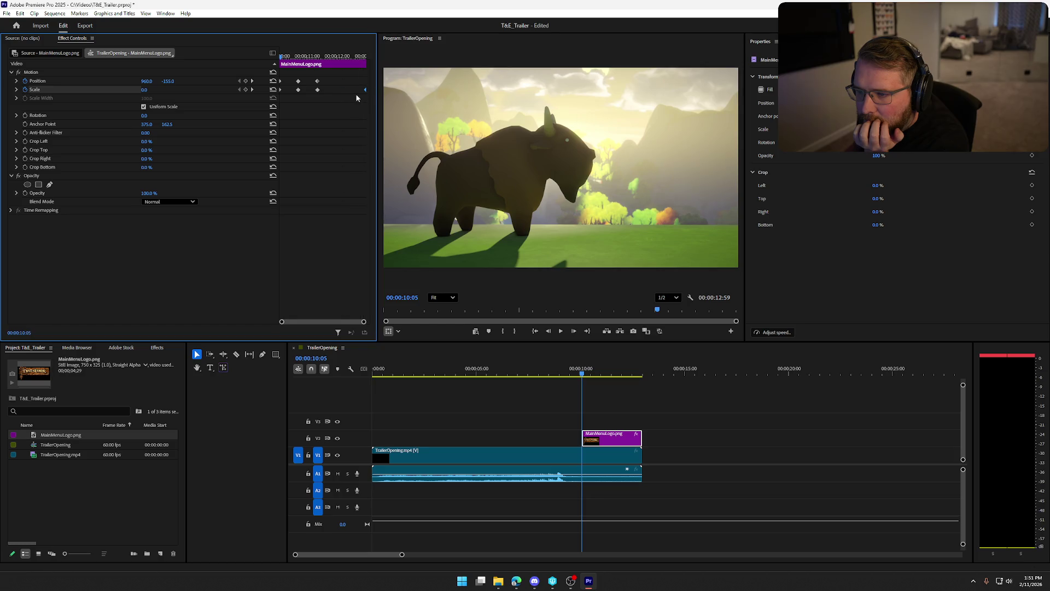
Step: Drag the selected logo keyframes later and play the sequence back from 9:31
mouse_move(316, 77)
mouse_down()
mouse_move(318, 94)
mouse_move(350, 93)
mouse_up()
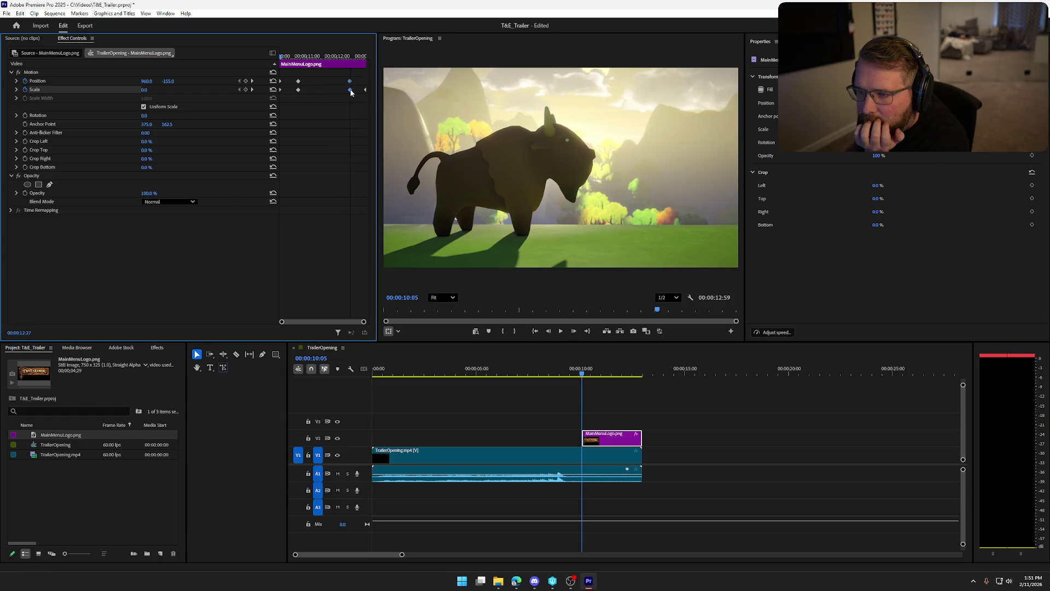
click(569, 374)
key(space)
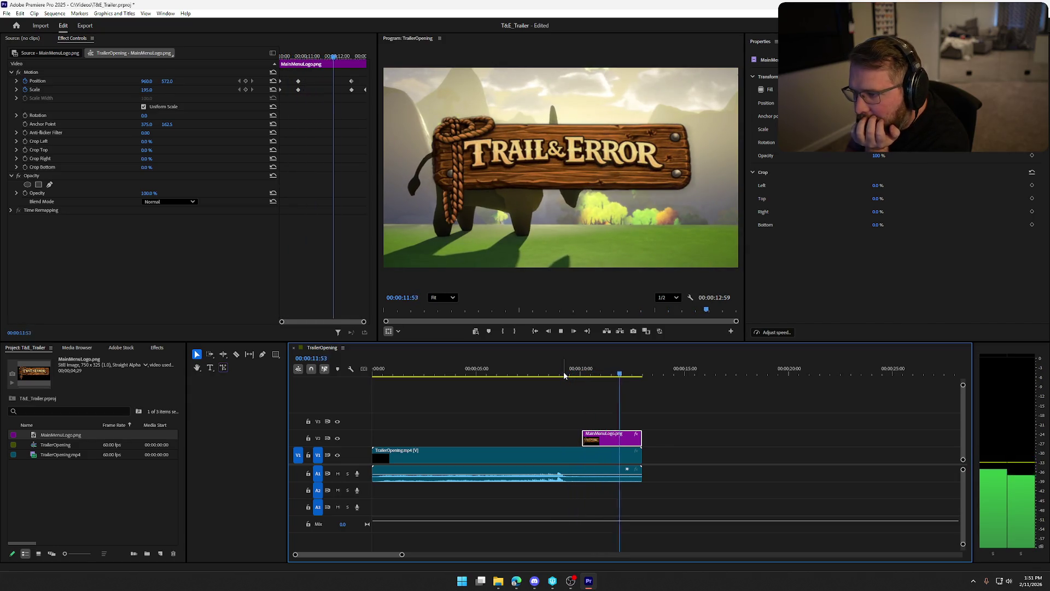
key(space)
key(space)
key(space)
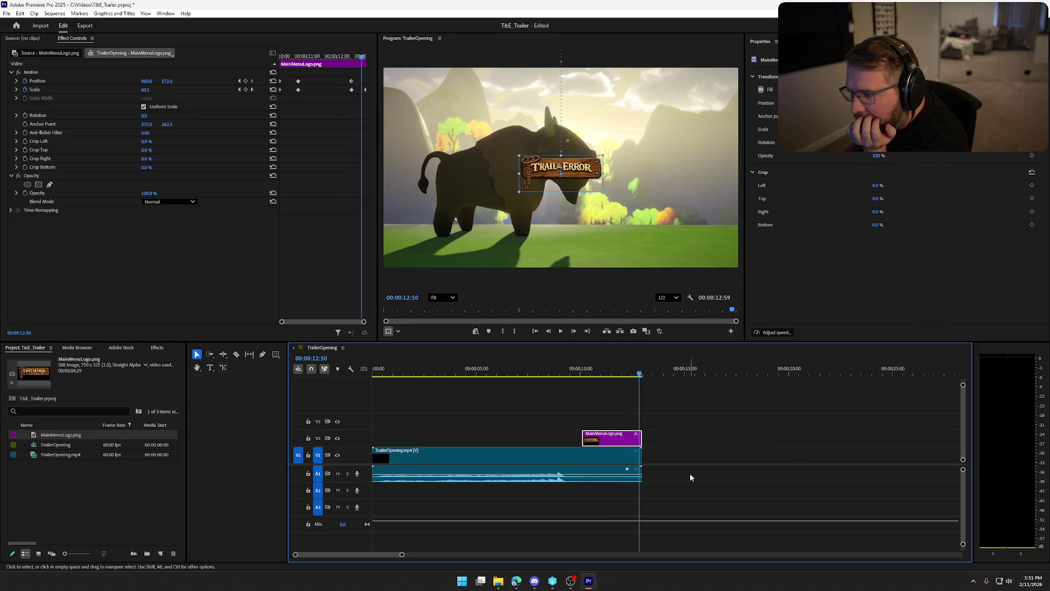
Step: Inspect the logo frame by frame around 10:44
mouse_move(639, 374)
mouse_down()
mouse_move(582, 377)
mouse_move(604, 394)
mouse_up()
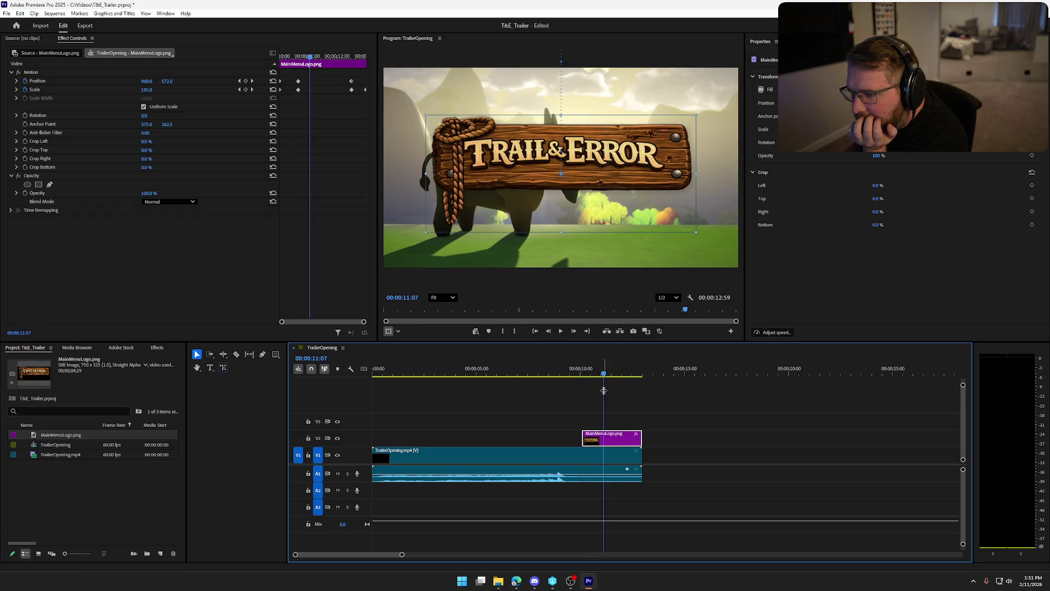
drag(309, 58, 297, 59)
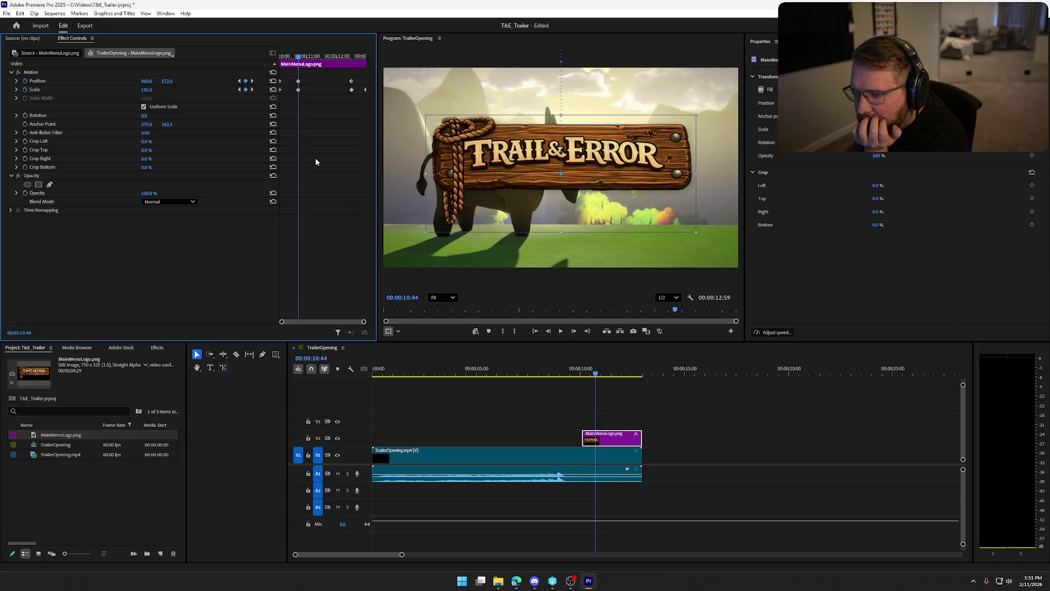
key(Left)
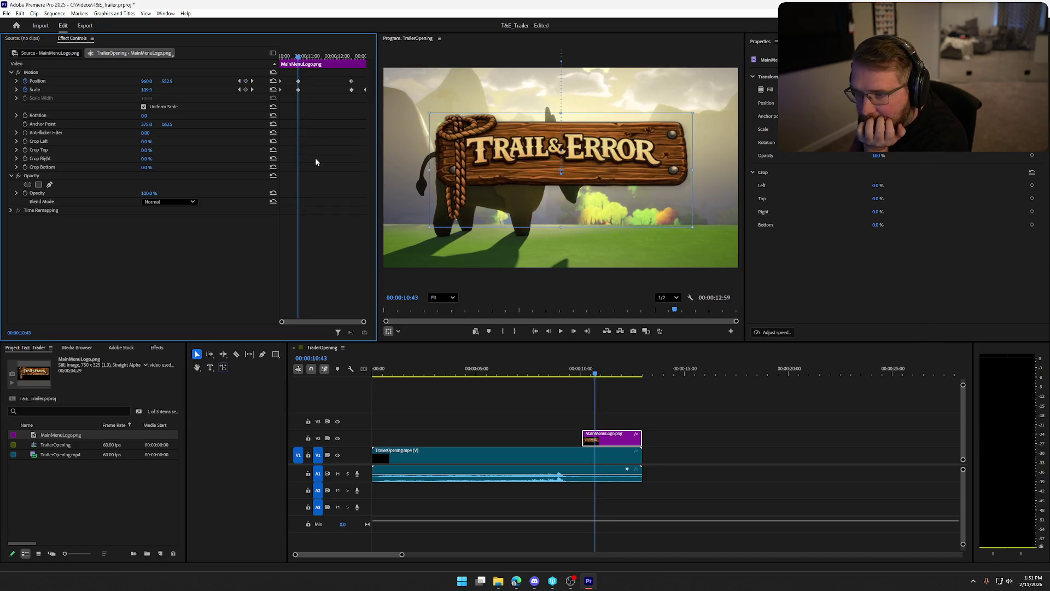
key(Right)
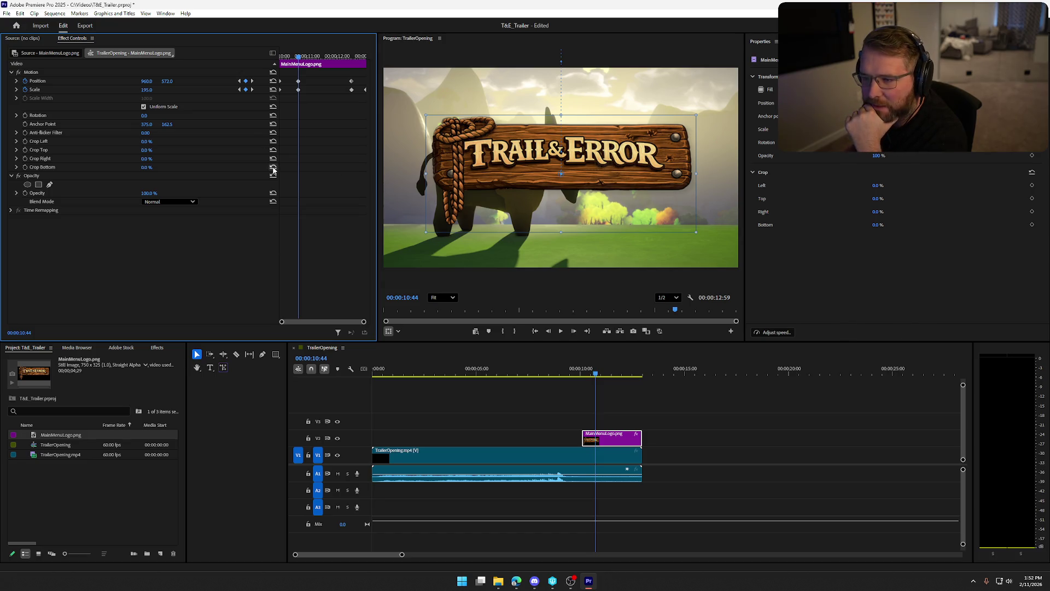
Step: At 10:44, set the logo's Scale to 100 and raise it near the top of the frame
click(147, 89)
text(100)
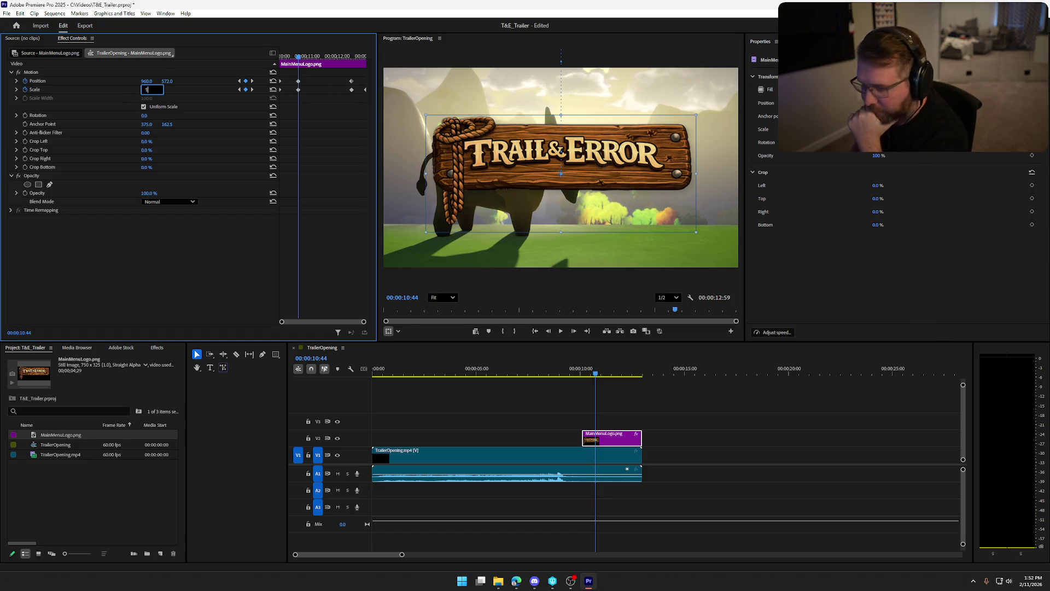
key(Return)
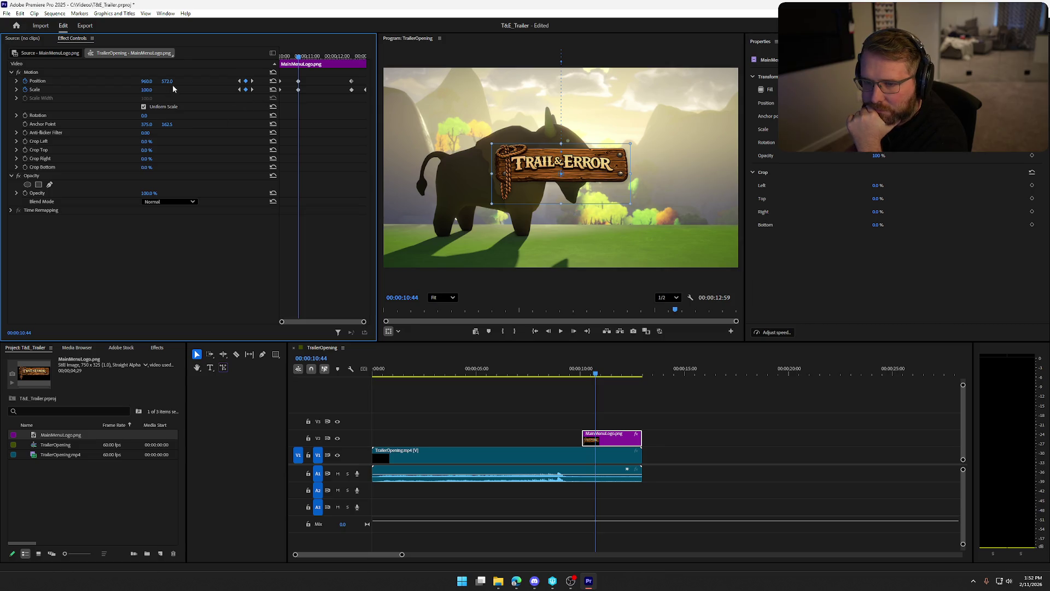
drag(167, 82, 85, 82)
drag(167, 81, 249, 81)
drag(167, 81, 115, 81)
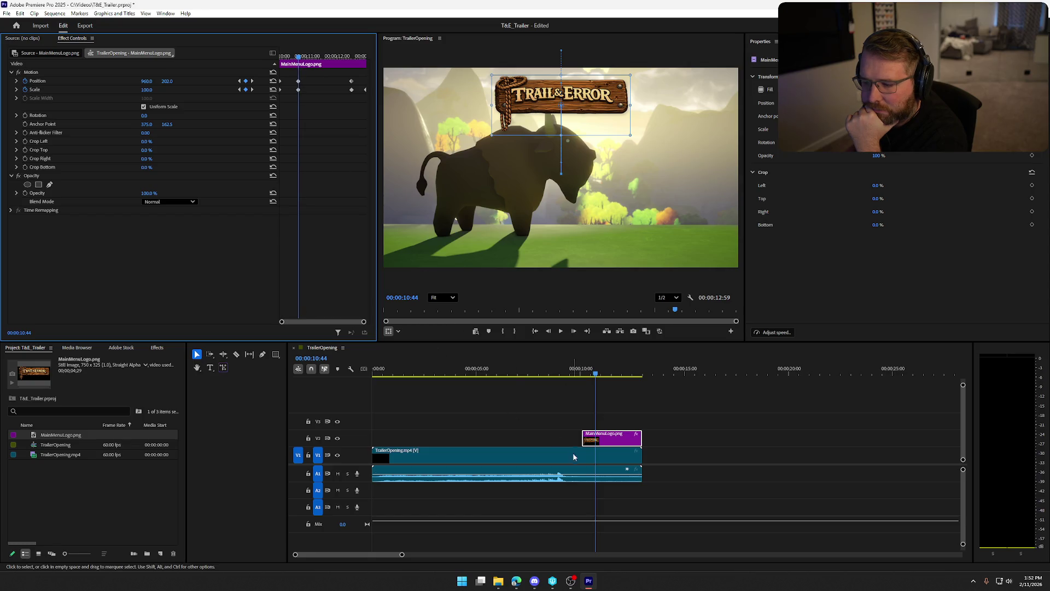
mouse_move(598, 375)
mouse_down()
mouse_move(640, 377)
mouse_move(564, 379)
mouse_move(661, 379)
mouse_up()
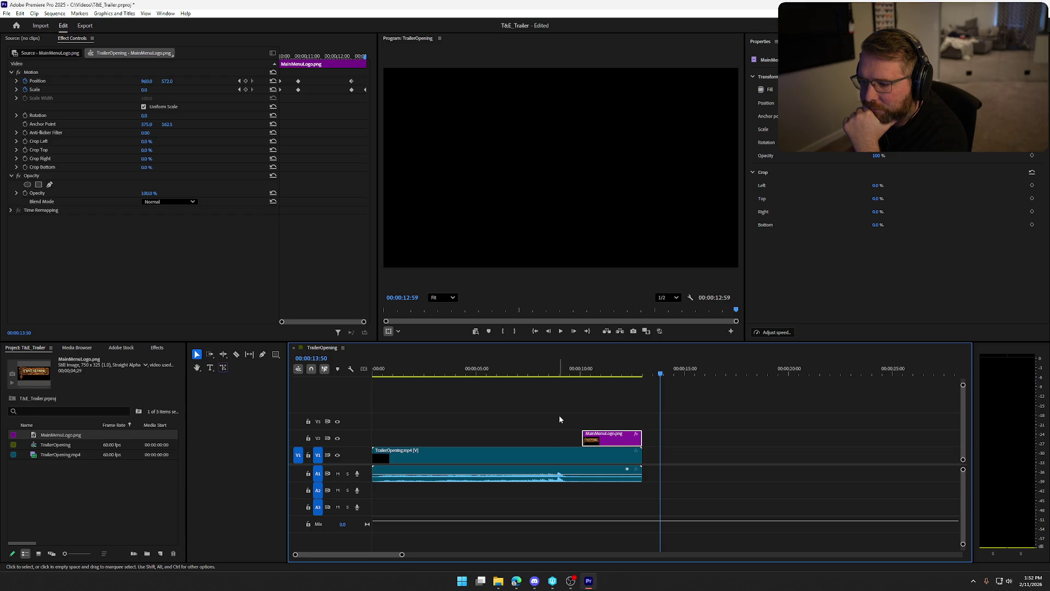
Step: Delete the two Position keyframes and keyframe the logo's Position Y at 0
drag(661, 376, 583, 379)
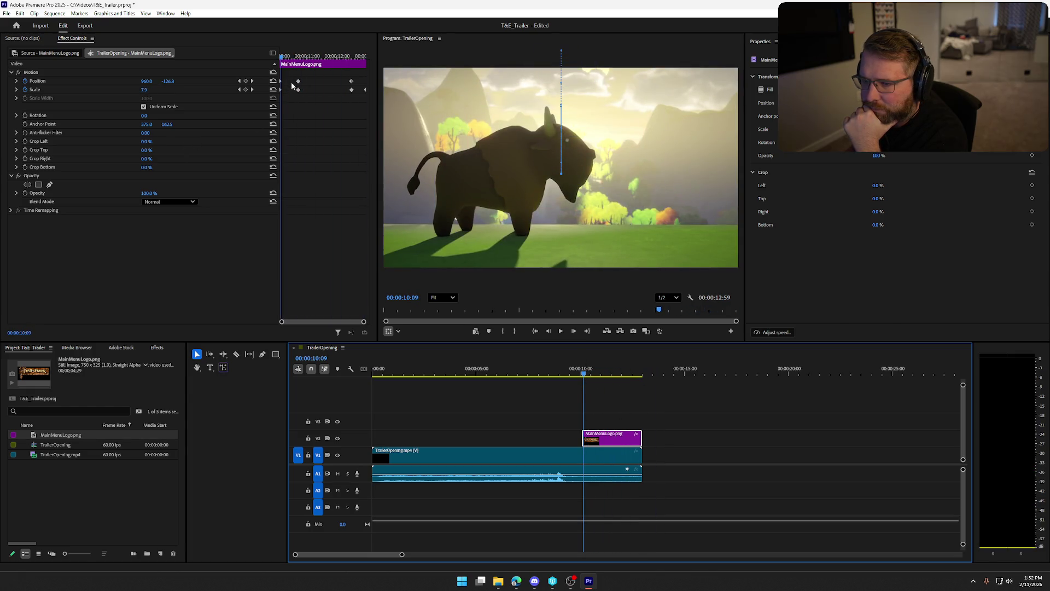
drag(354, 77, 268, 86)
key(Delete)
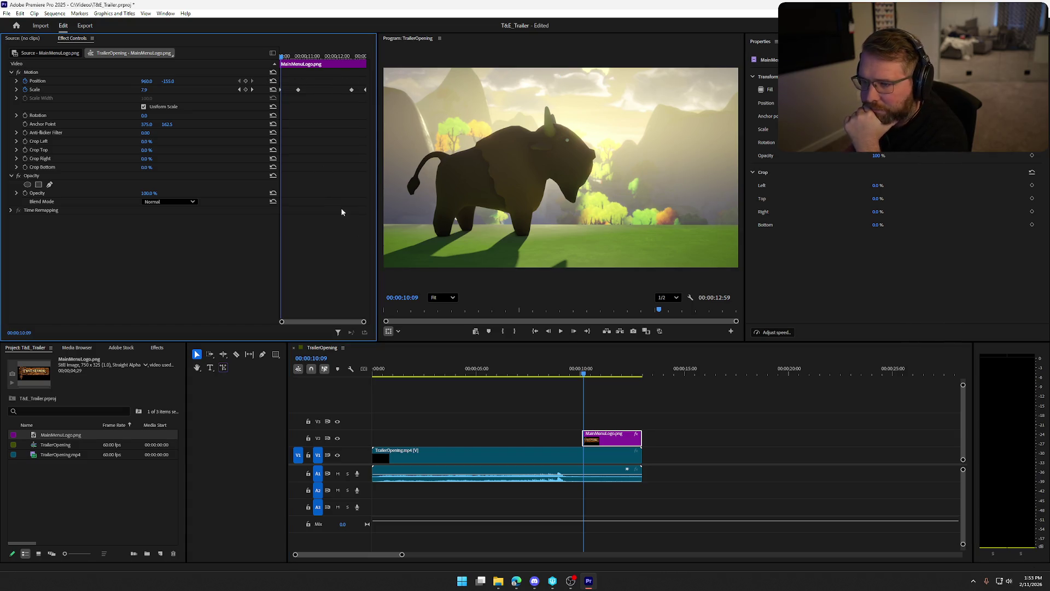
mouse_move(584, 373)
mouse_down()
mouse_move(640, 373)
mouse_move(582, 372)
mouse_up()
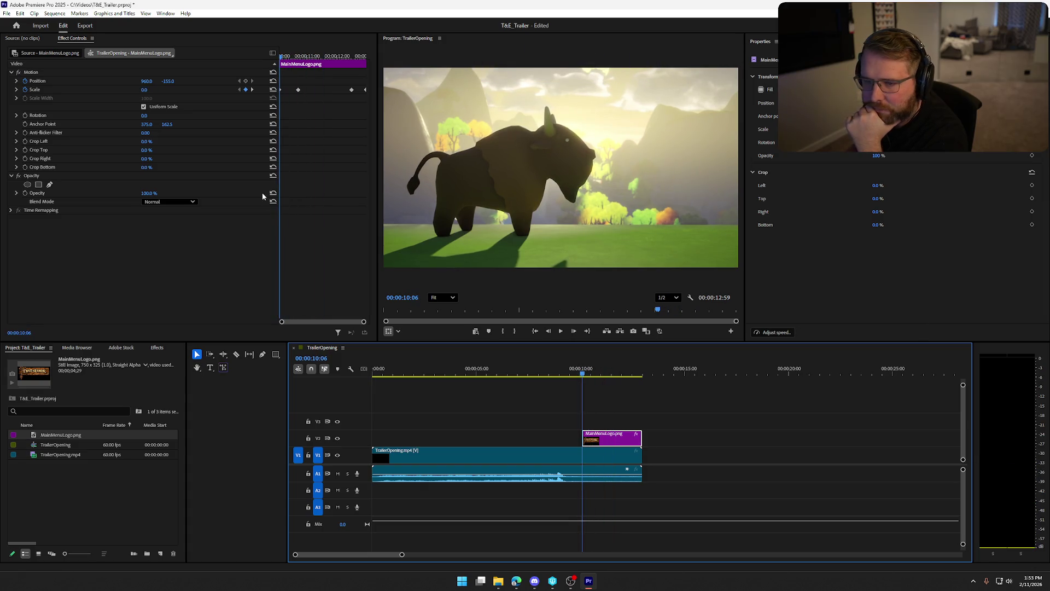
click(168, 82)
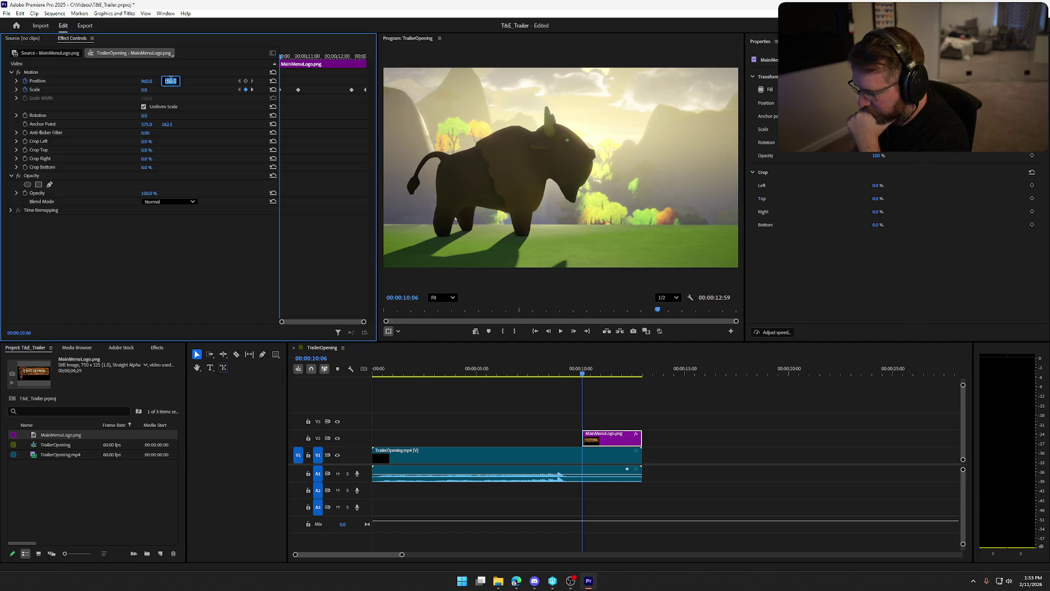
text(0)
key(Return)
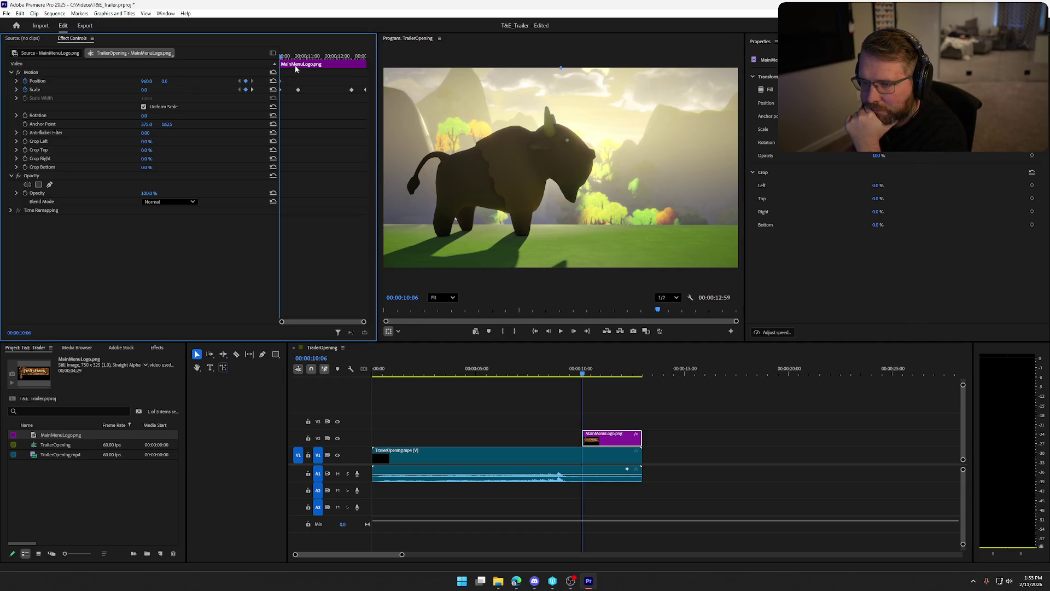
Step: Bring the logo down to Position 960, 280 around 11:16 and shift that keyframe earlier
drag(281, 58, 314, 57)
mouse_move(163, 85)
mouse_down()
mouse_move(225, 85)
mouse_move(184, 85)
mouse_up()
drag(167, 80, 168, 81)
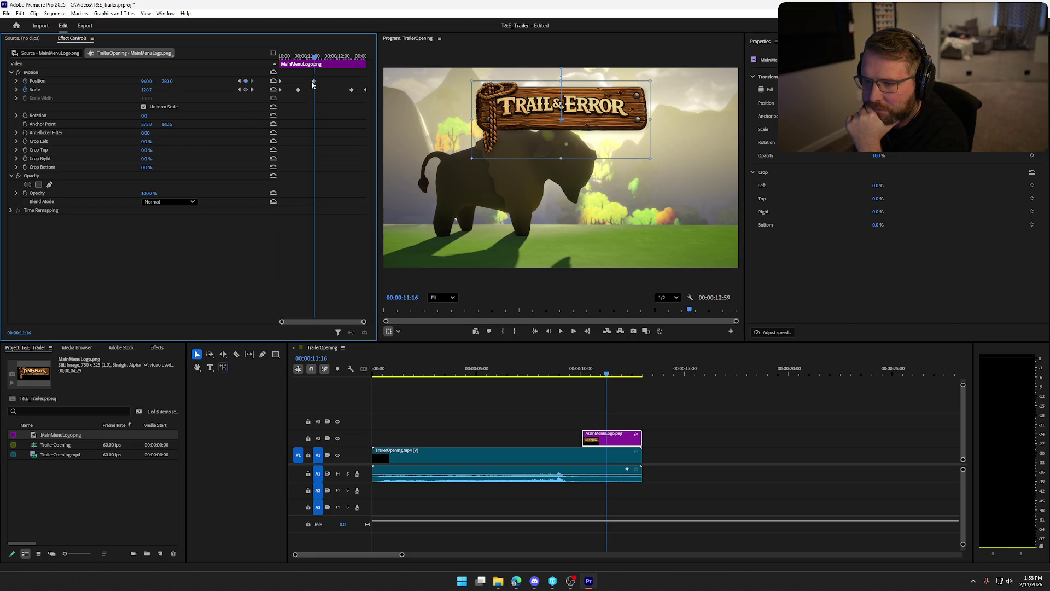
mouse_move(314, 59)
mouse_down()
mouse_move(280, 65)
mouse_move(316, 79)
mouse_up()
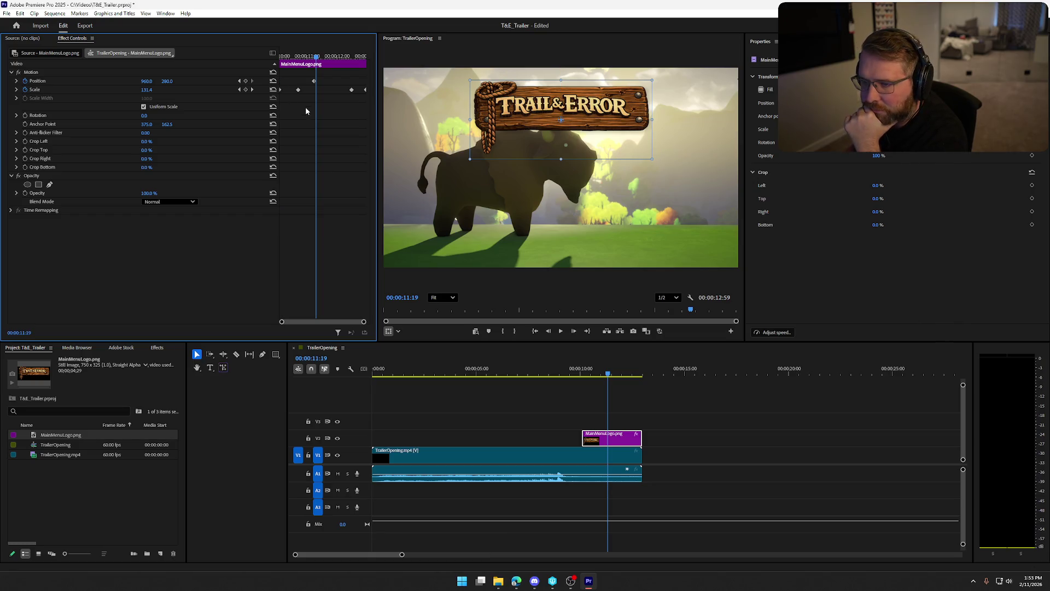
mouse_move(314, 81)
mouse_down()
mouse_move(284, 82)
mouse_move(280, 56)
mouse_up()
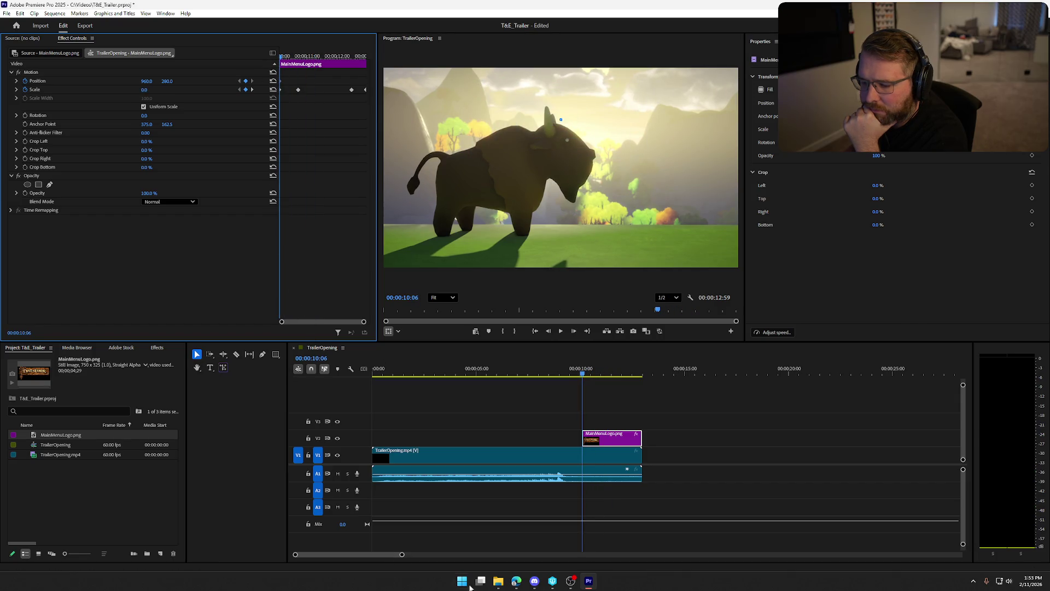
Step: Delete the two late Scale keyframes near the clip's end so the logo holds at Scale 100
click(559, 331)
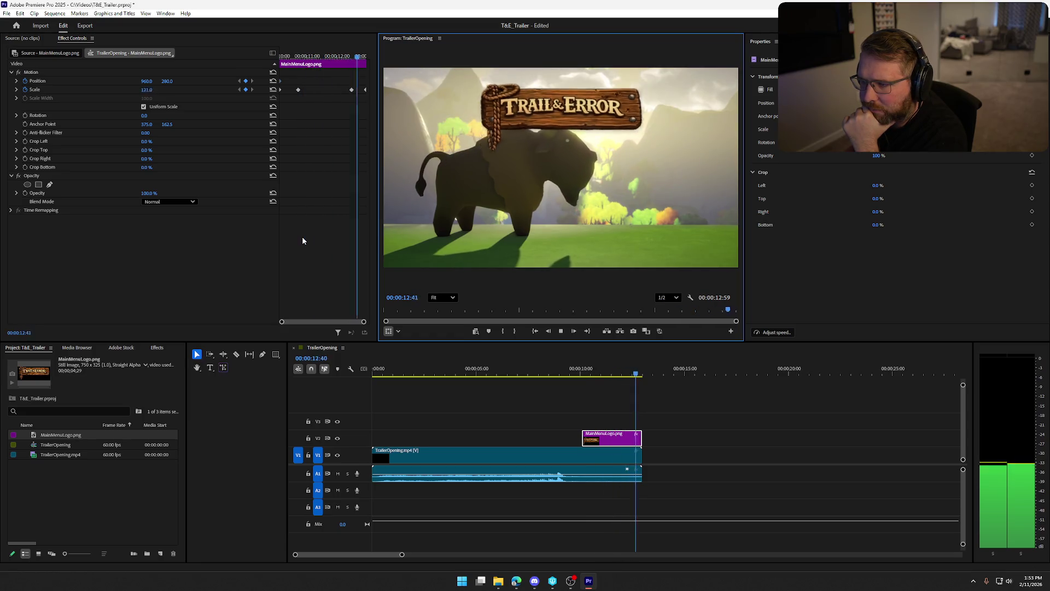
click(351, 90)
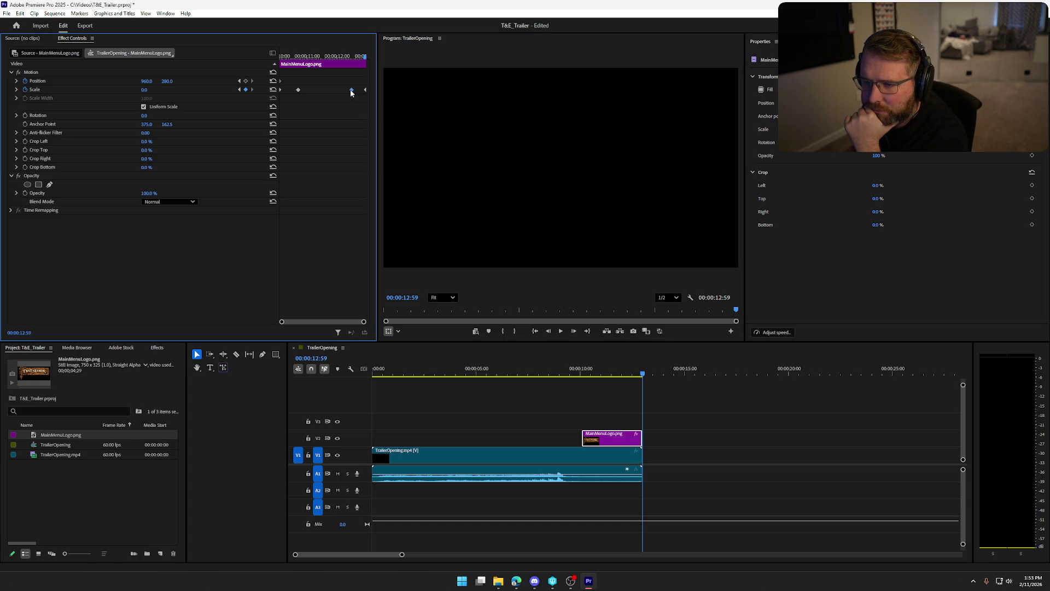
click(632, 375)
click(352, 57)
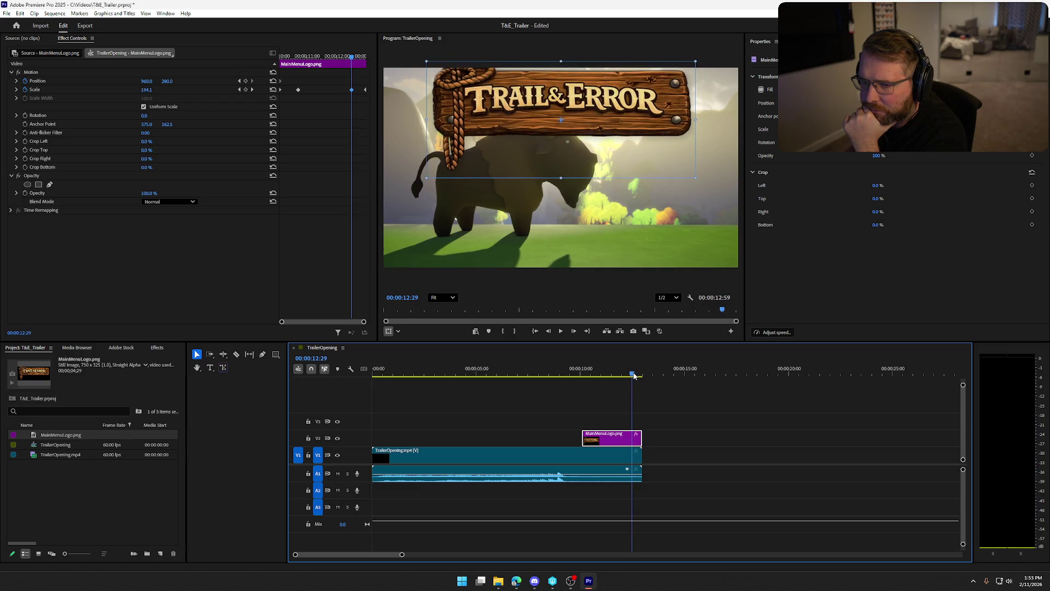
click(354, 95)
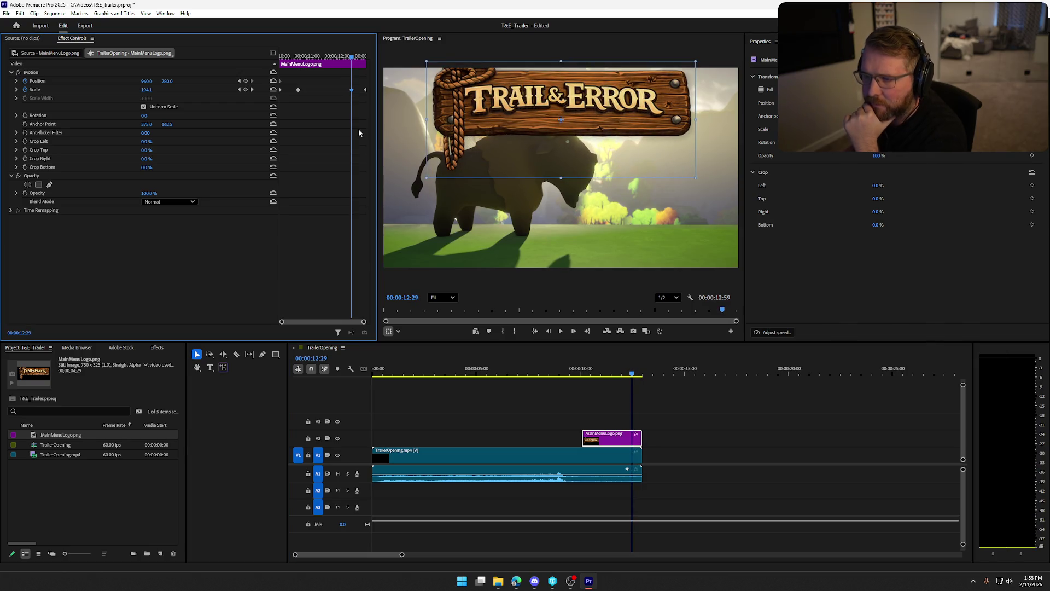
key(Delete)
click(298, 89)
mouse_move(353, 60)
mouse_down()
mouse_move(300, 65)
mouse_move(375, 66)
mouse_up()
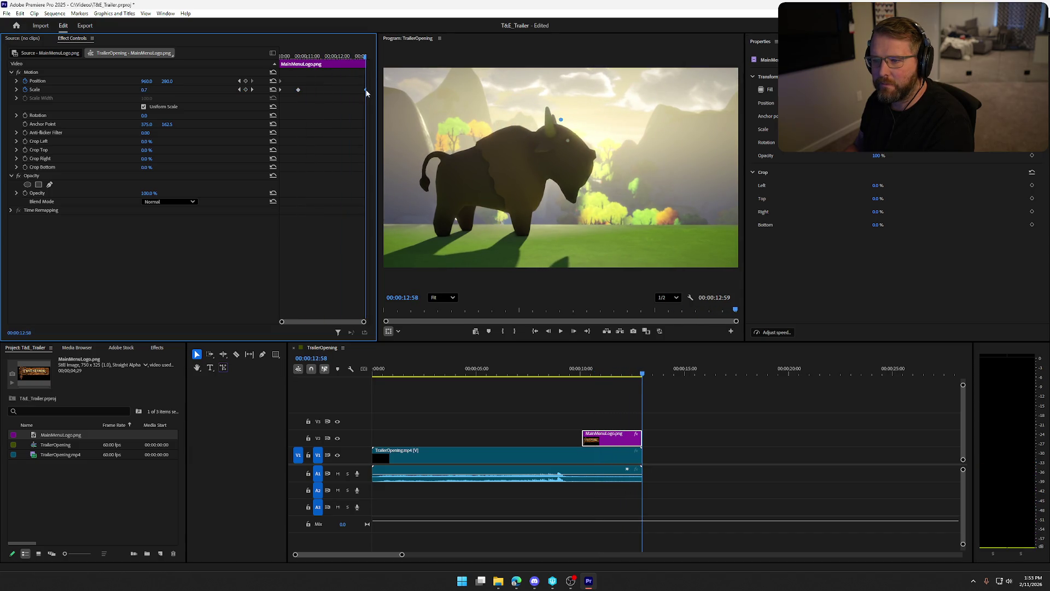
key(Delete)
mouse_move(356, 60)
mouse_down()
mouse_move(286, 63)
mouse_move(360, 74)
mouse_up()
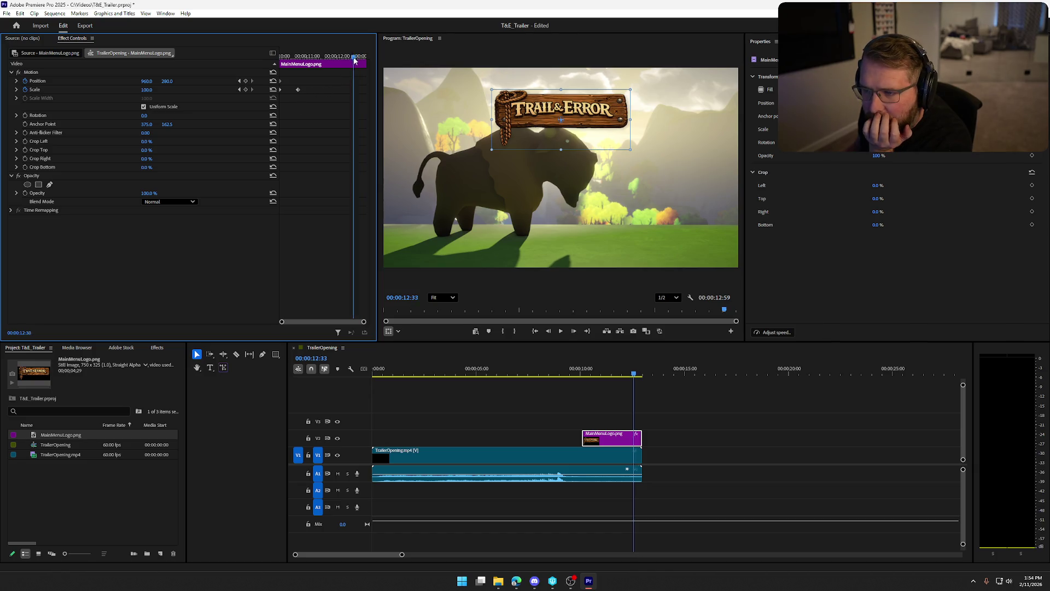
drag(350, 62, 281, 63)
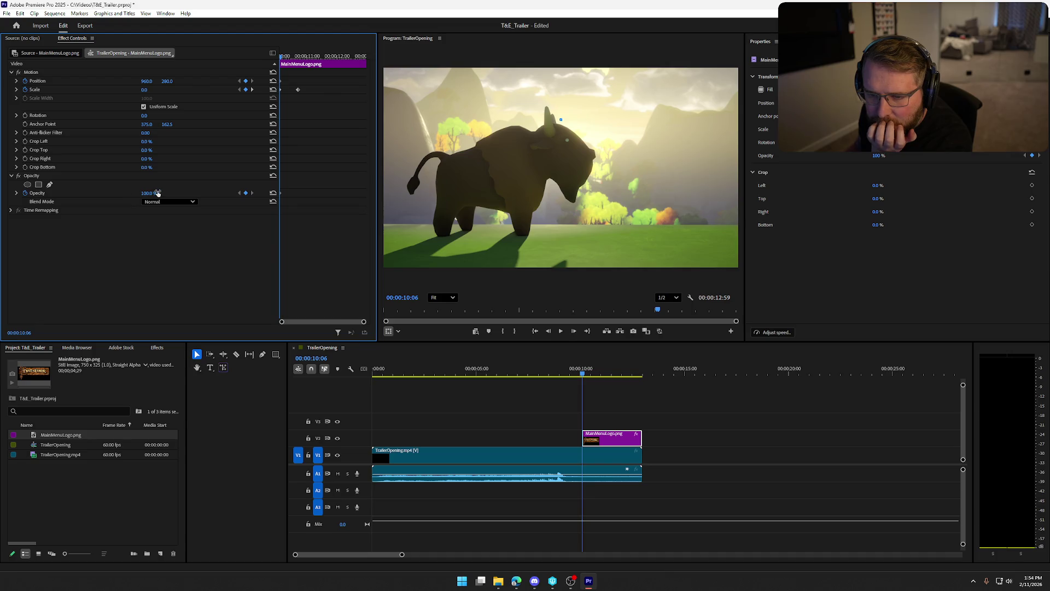
Step: Key the logo's Opacity at 0% at the clip start and 100% at 10:43 for the fade-in
click(155, 193)
text(0)
key(Return)
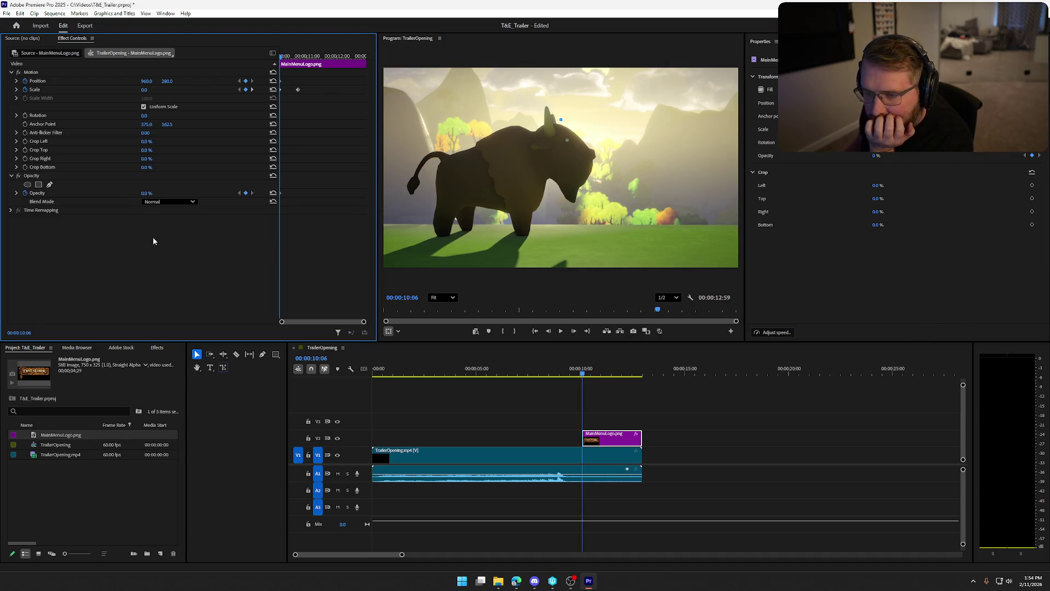
click(298, 56)
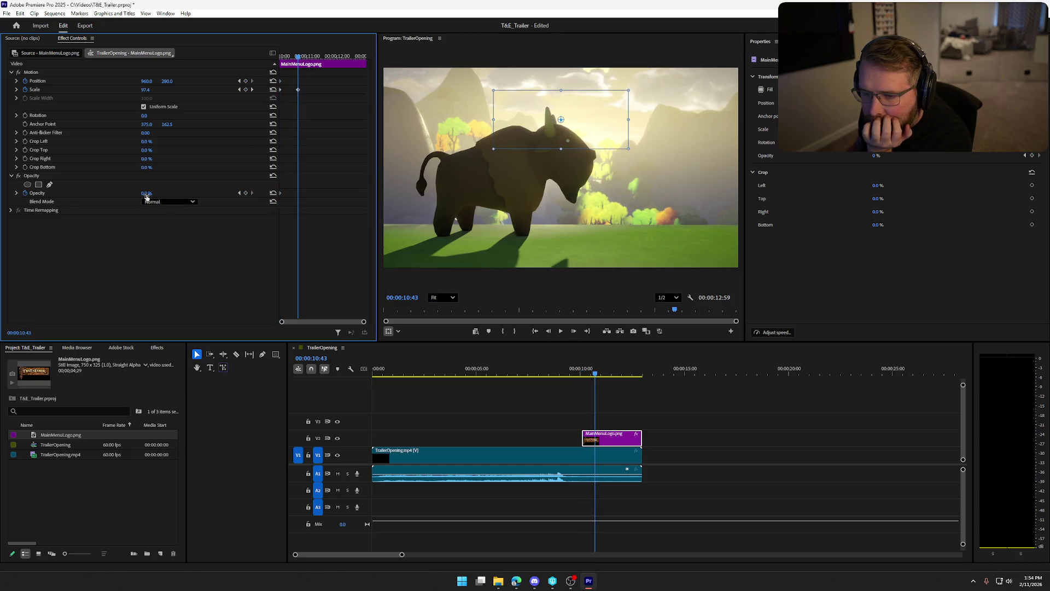
text(100)
key(Return)
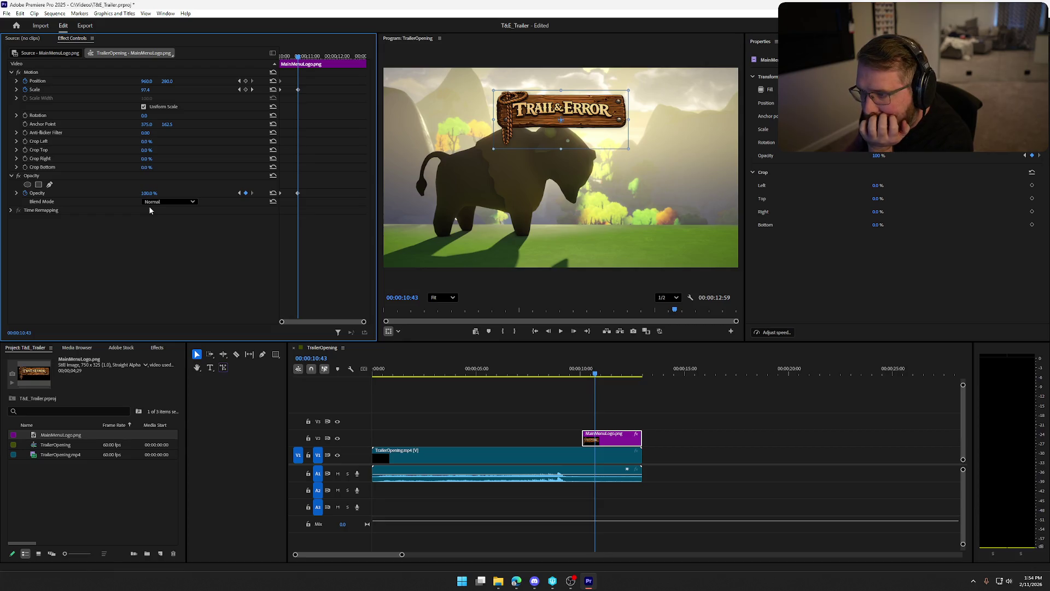
mouse_move(300, 58)
mouse_down()
mouse_move(290, 60)
mouse_move(353, 63)
mouse_up()
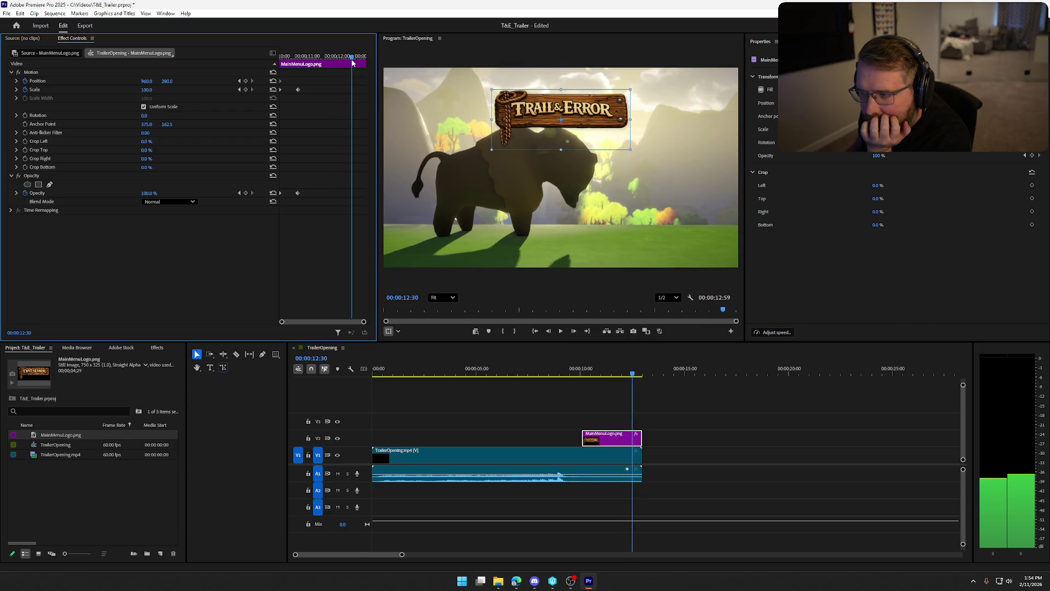
Step: Add an Opacity keyframe at 12:32 and set 0% at the clip end, 12:58, to fade out
drag(353, 63, 353, 63)
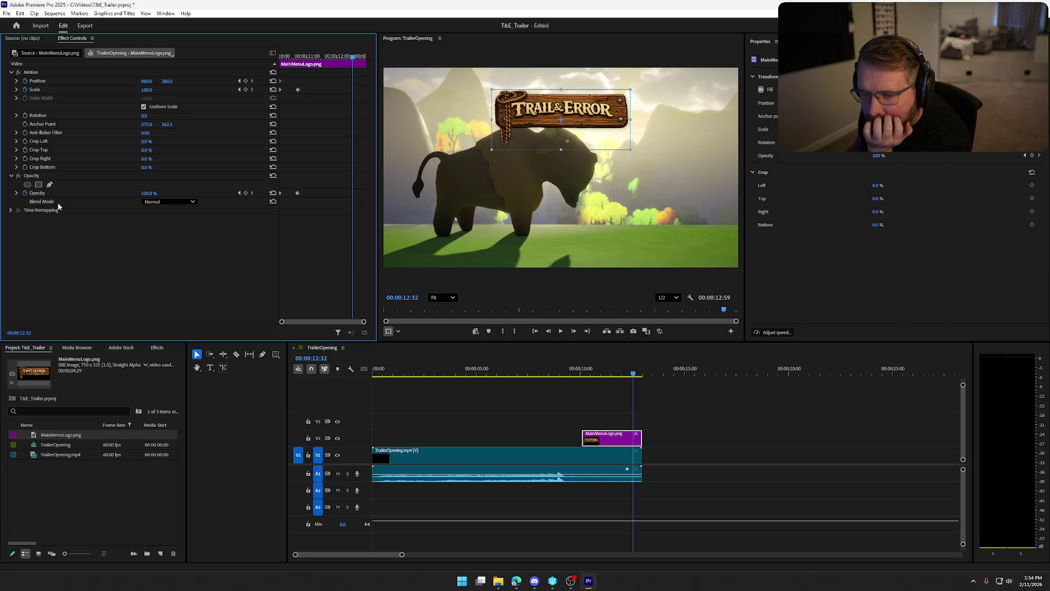
click(246, 193)
key(space)
click(151, 193)
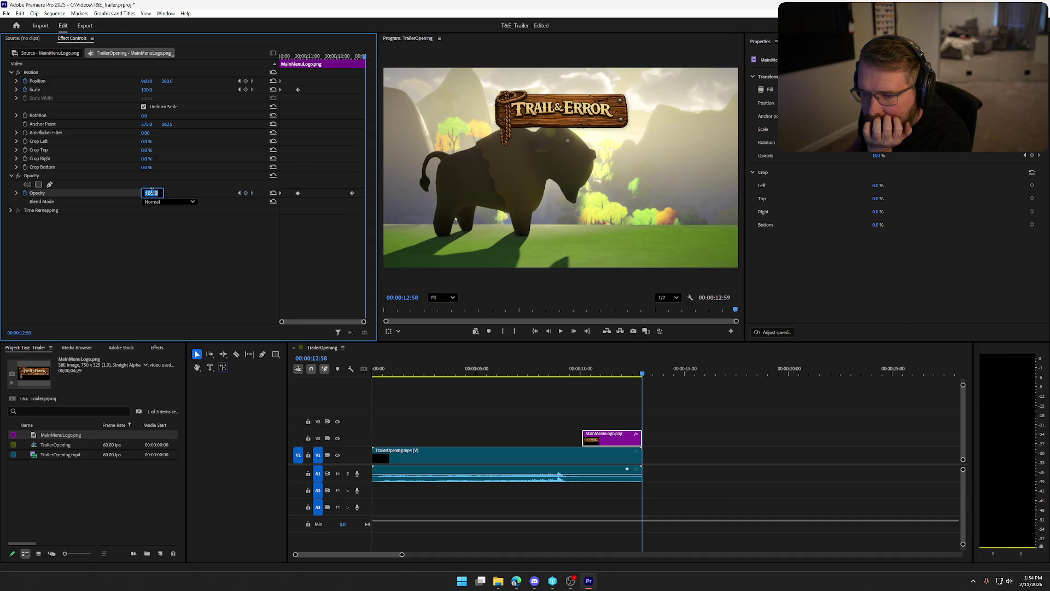
text(0)
key(Return)
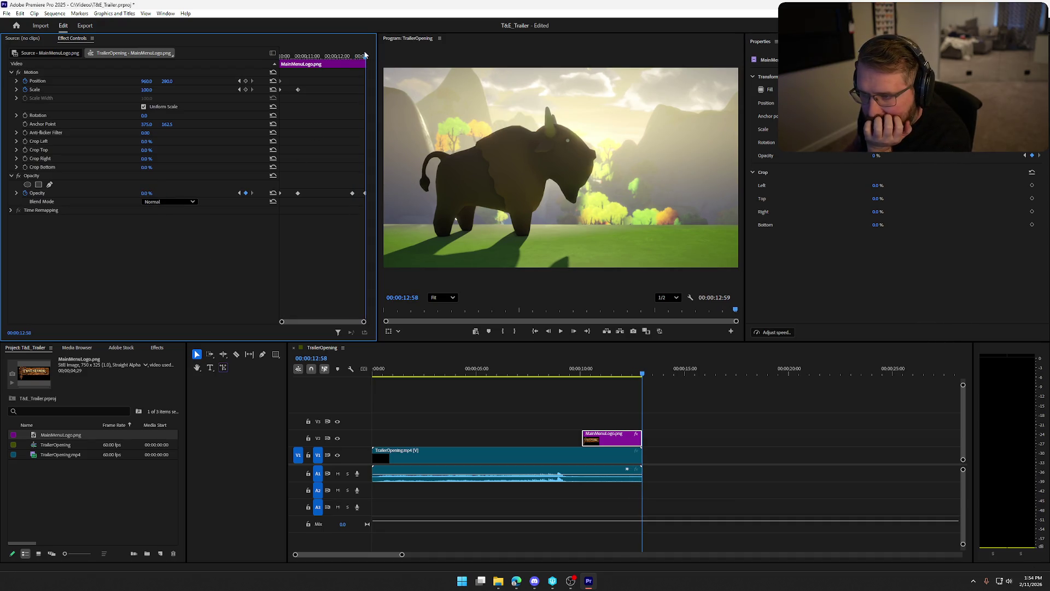
drag(364, 61, 280, 62)
click(561, 332)
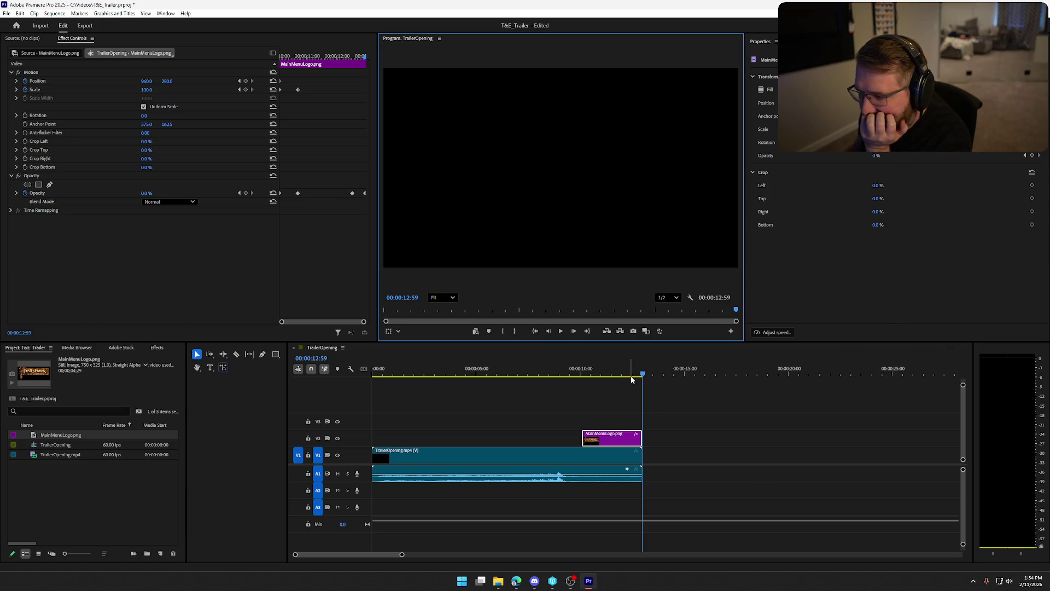
mouse_move(642, 374)
mouse_down()
mouse_move(584, 383)
mouse_move(605, 379)
mouse_up()
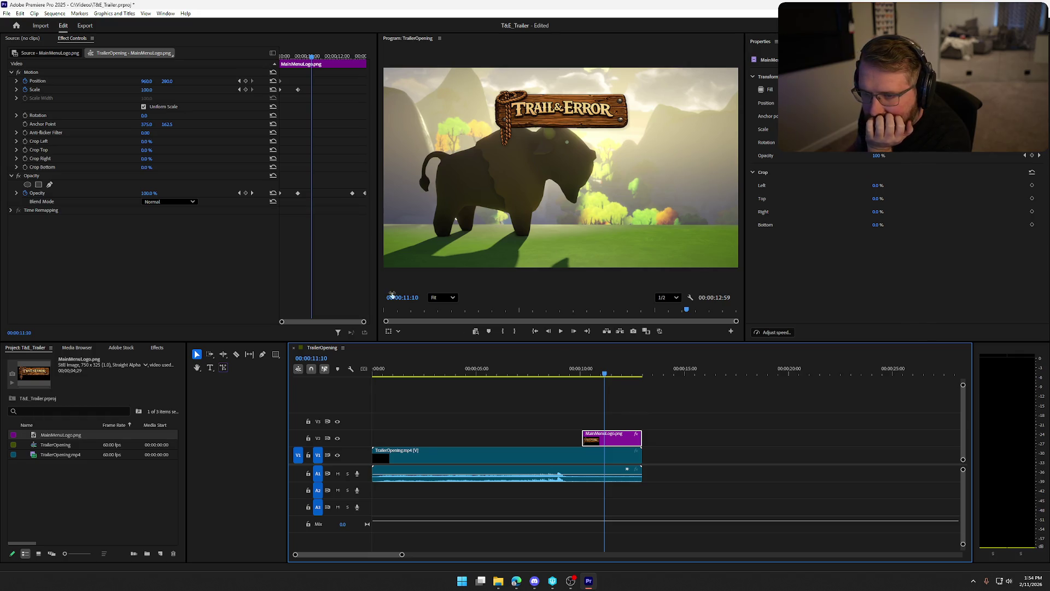
drag(310, 61, 281, 62)
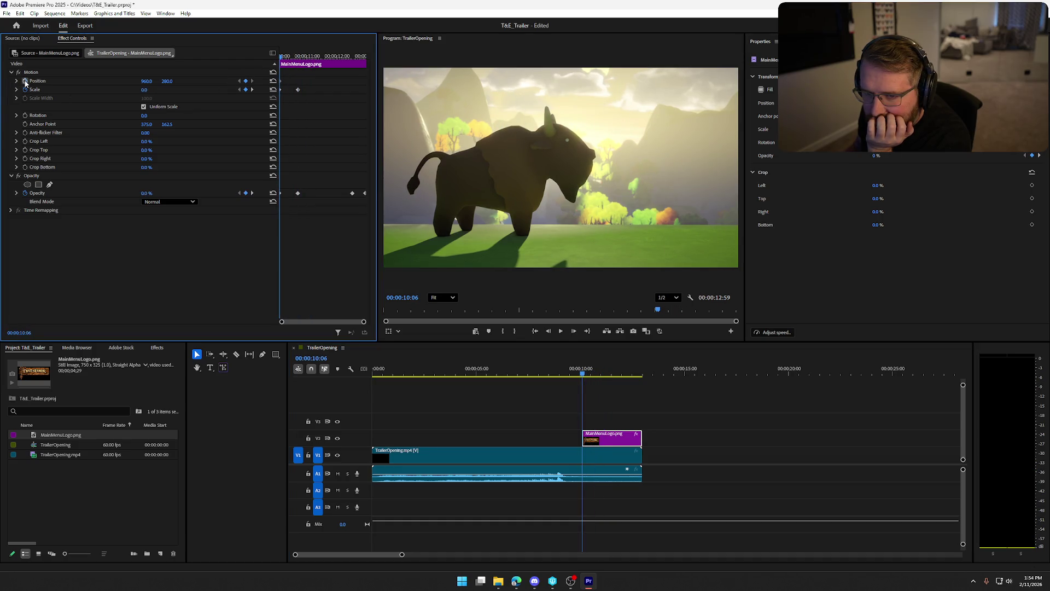
Step: Delete the logo's Position keyframes and set Position Y to 553 so it sits over the bison
click(24, 81)
click(559, 321)
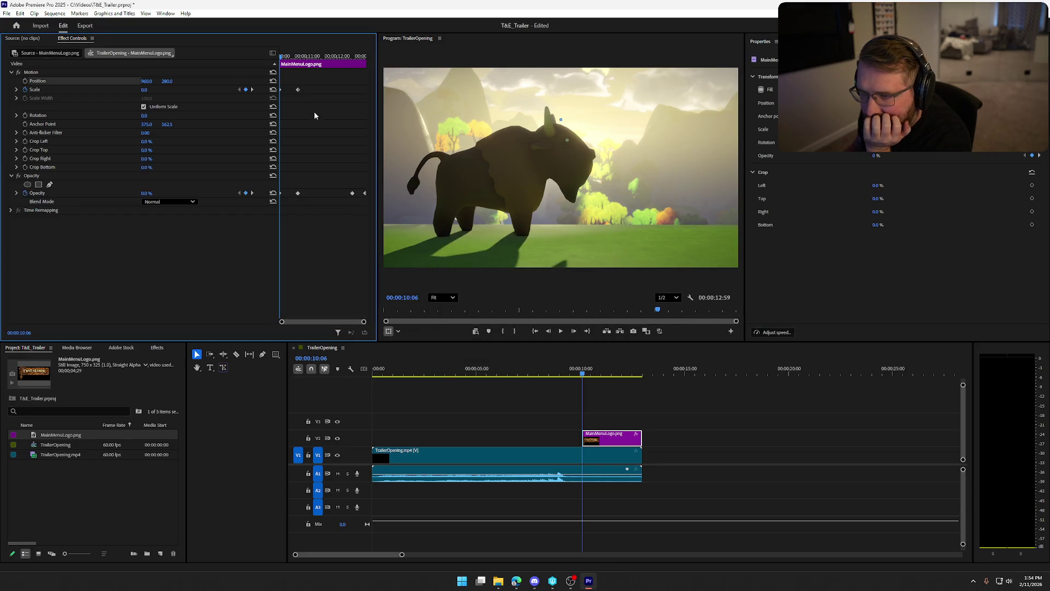
drag(279, 61, 317, 58)
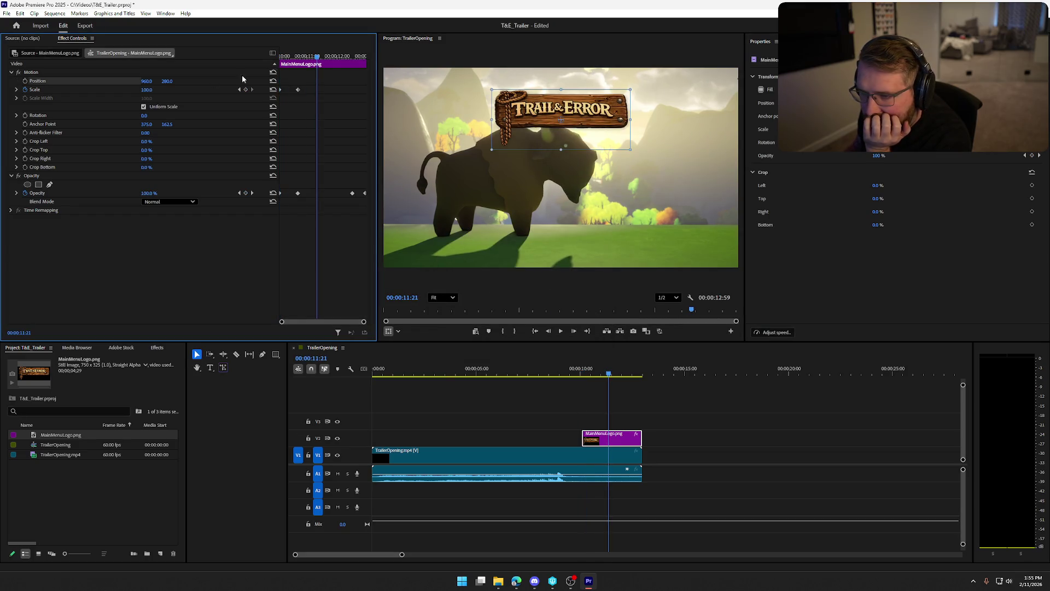
mouse_move(167, 81)
mouse_down()
mouse_move(579, 81)
mouse_move(119, 81)
mouse_up()
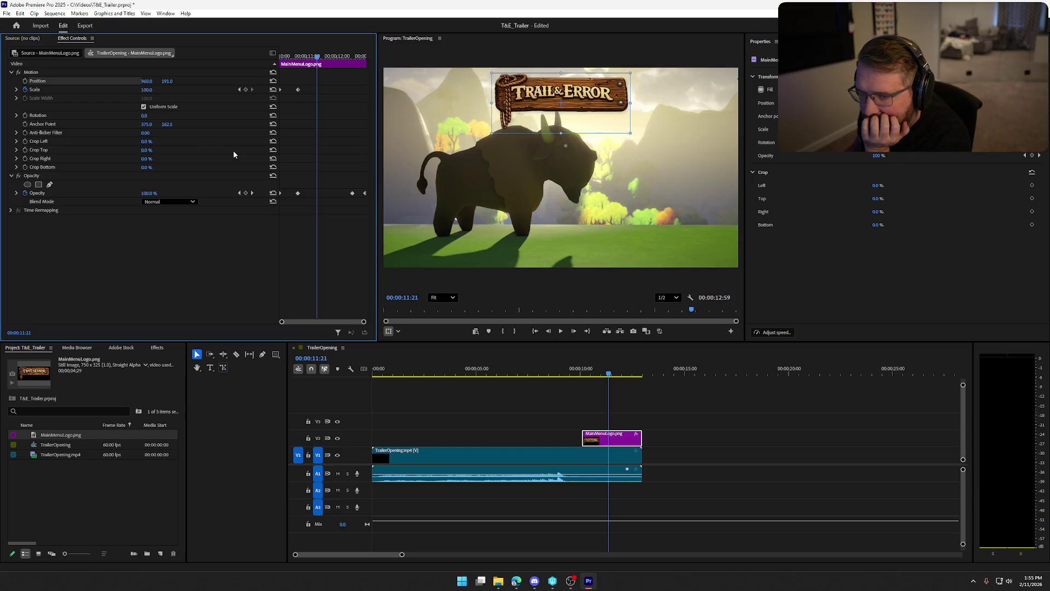
mouse_move(318, 57)
mouse_down()
mouse_move(280, 57)
mouse_move(366, 62)
mouse_move(319, 68)
mouse_up()
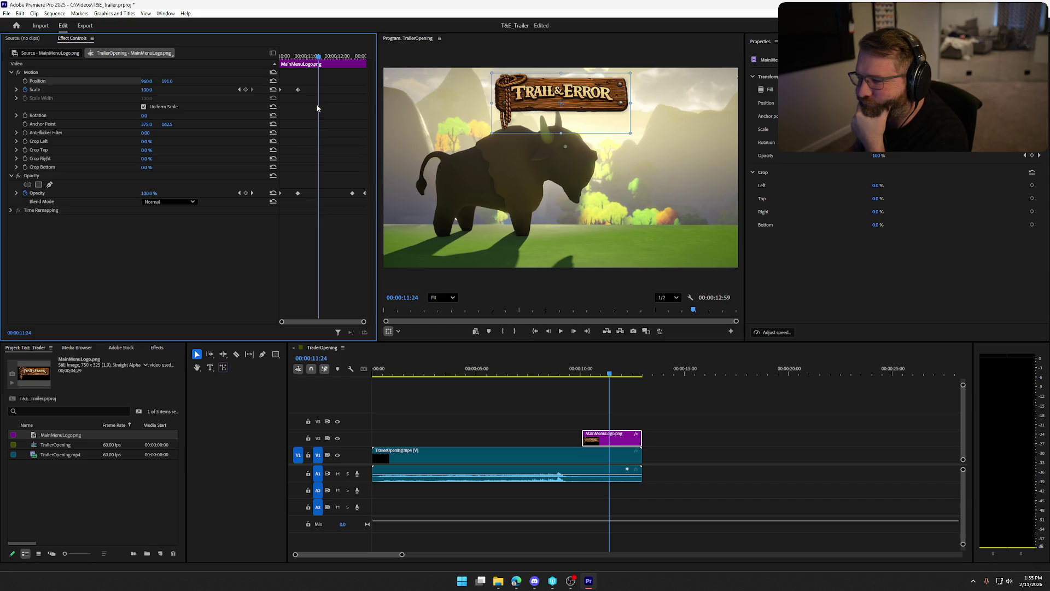
drag(167, 81, 380, 81)
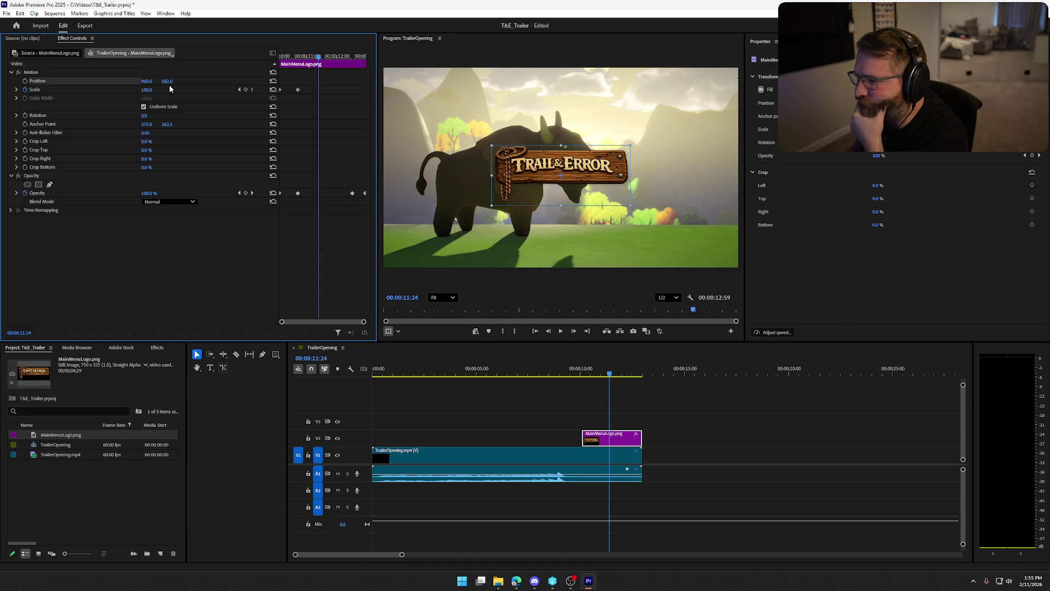
drag(166, 81, 150, 80)
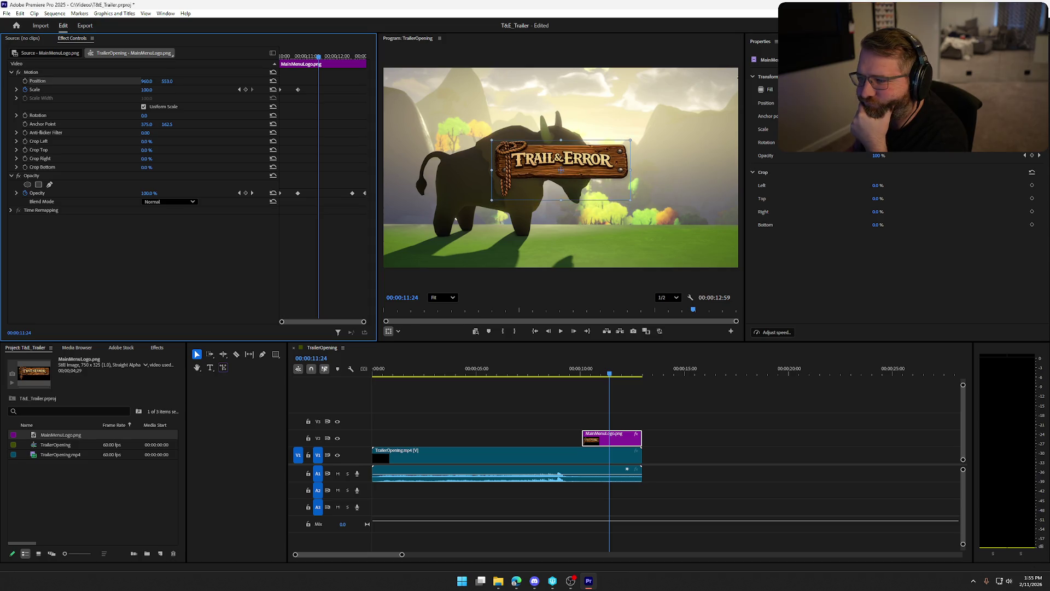
mouse_move(319, 57)
mouse_down()
mouse_move(281, 58)
mouse_move(346, 67)
mouse_up()
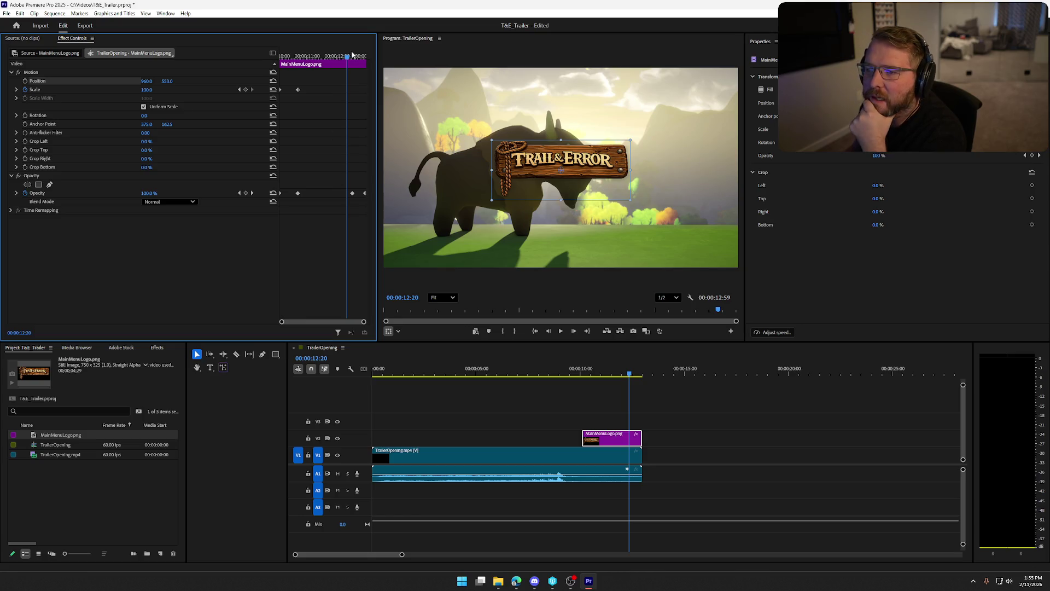
drag(347, 61, 299, 62)
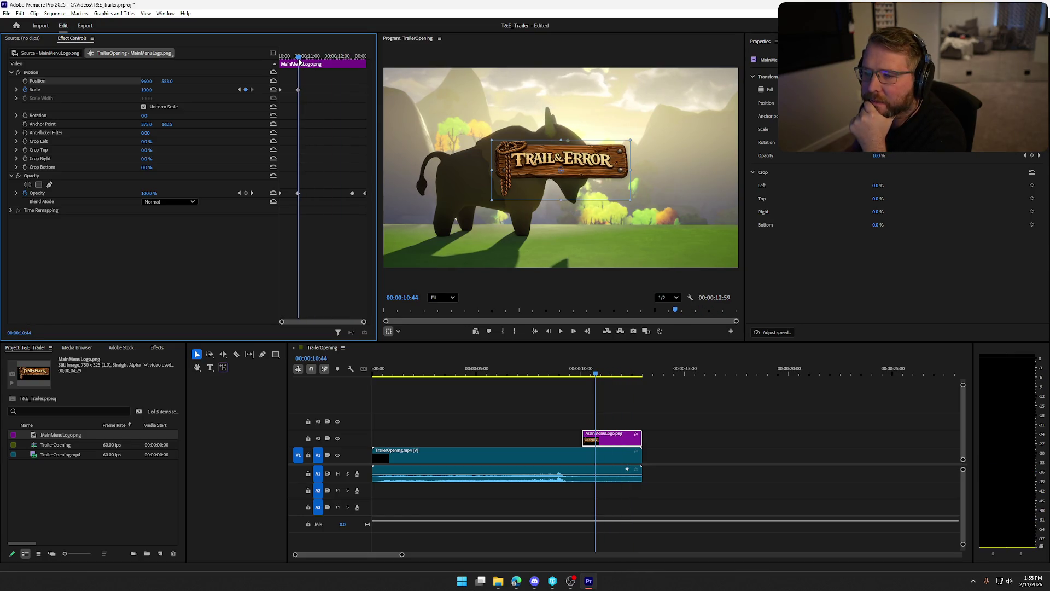
Step: Set the logo's Scale to 200 at its second Scale keyframe
key(Left)
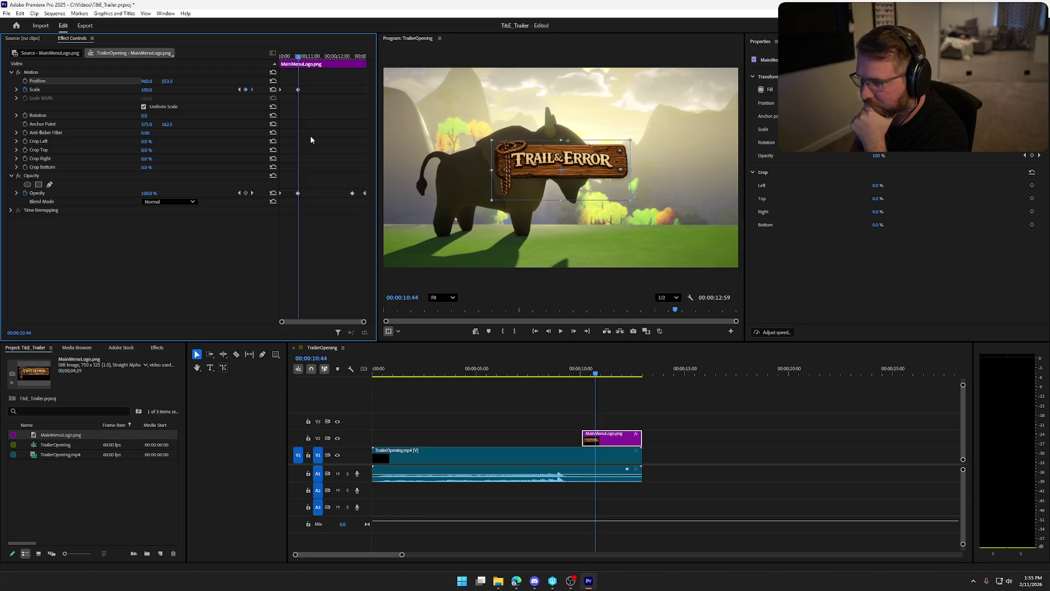
key(Right)
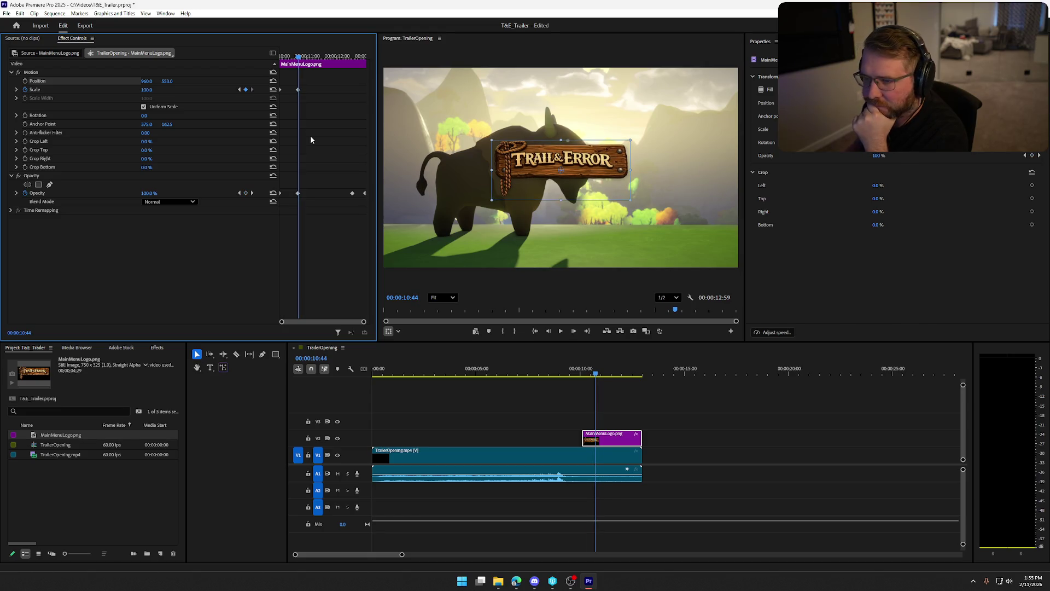
click(147, 89)
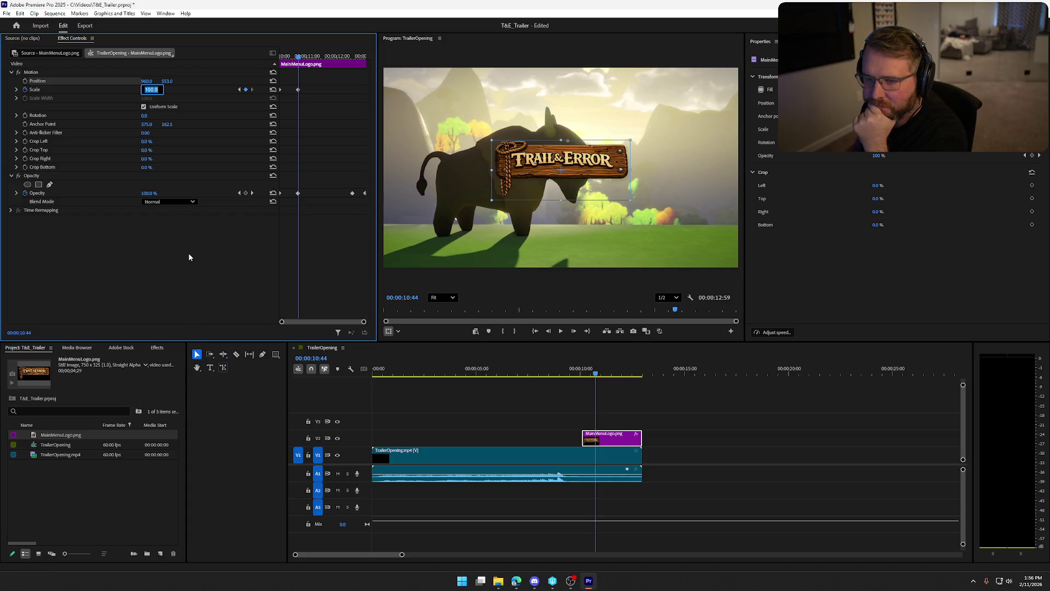
text(200)
key(Return)
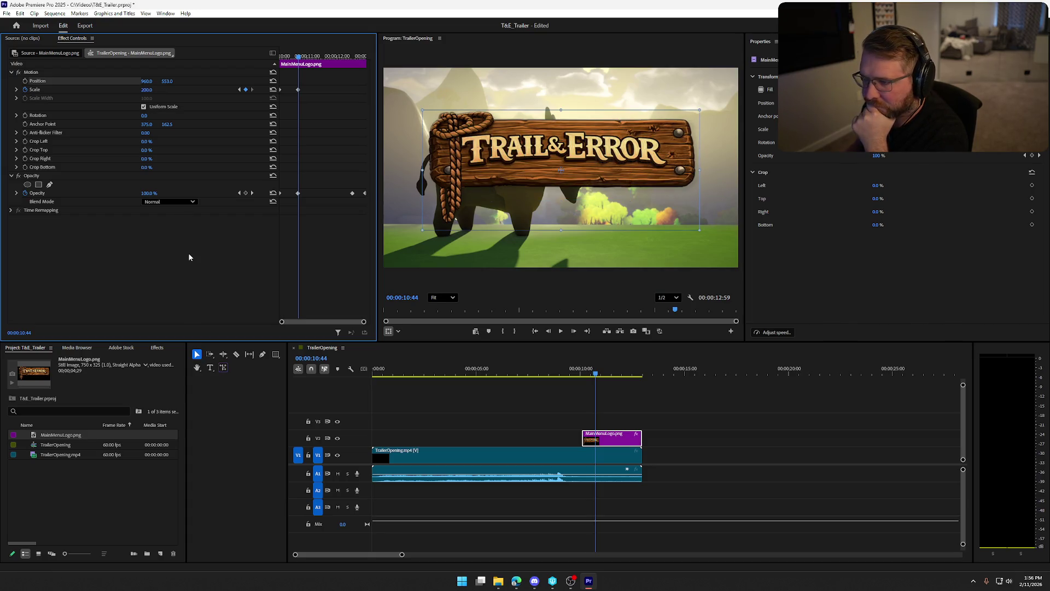
Step: Play the logo animation from the clip start, then quit Premiere Pro from the save prompt
drag(298, 58, 262, 63)
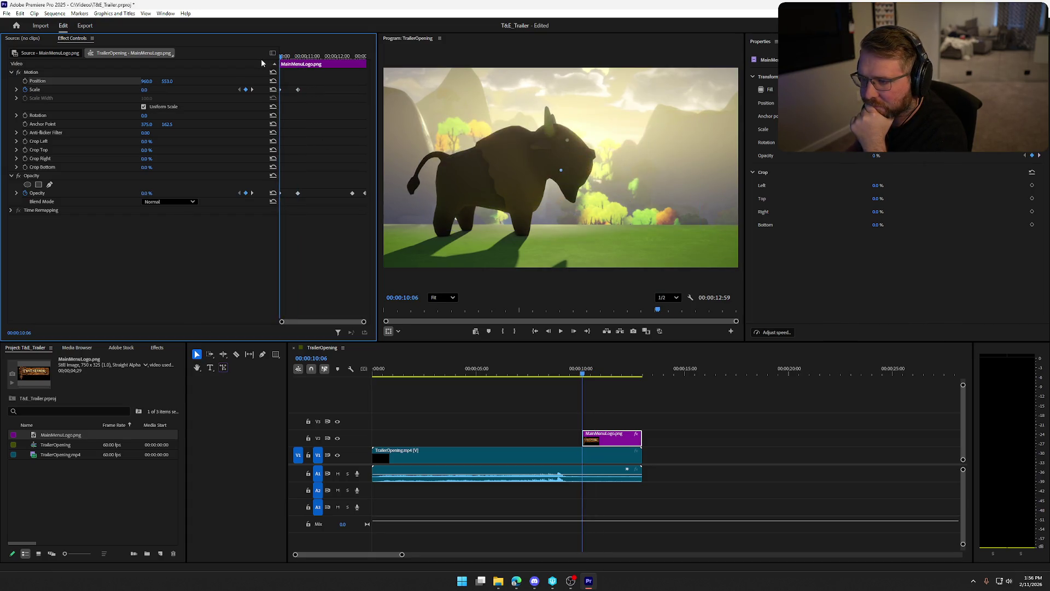
click(561, 331)
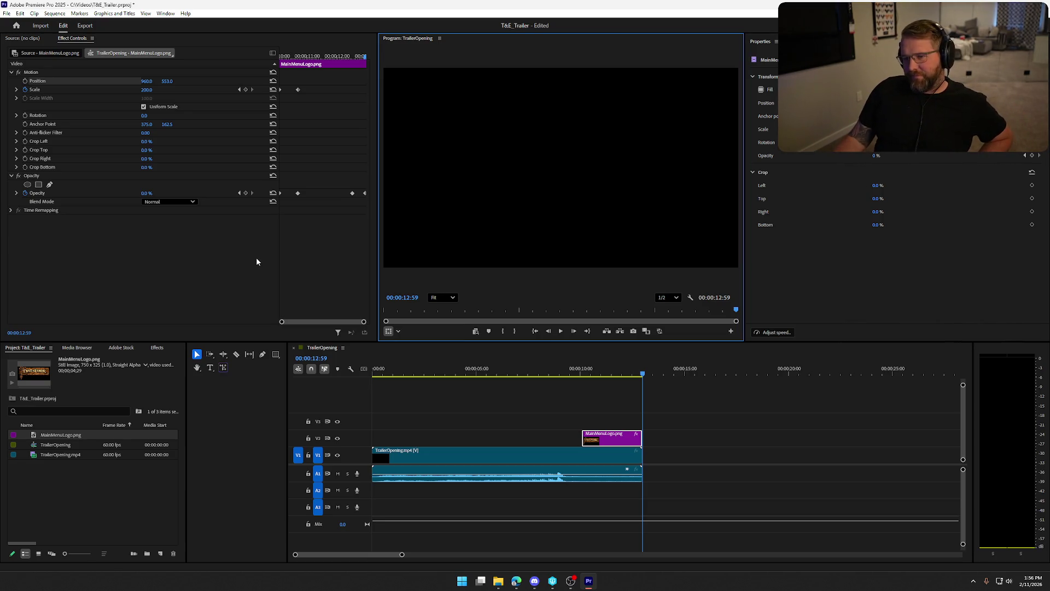
click(1039, 7)
click(538, 312)
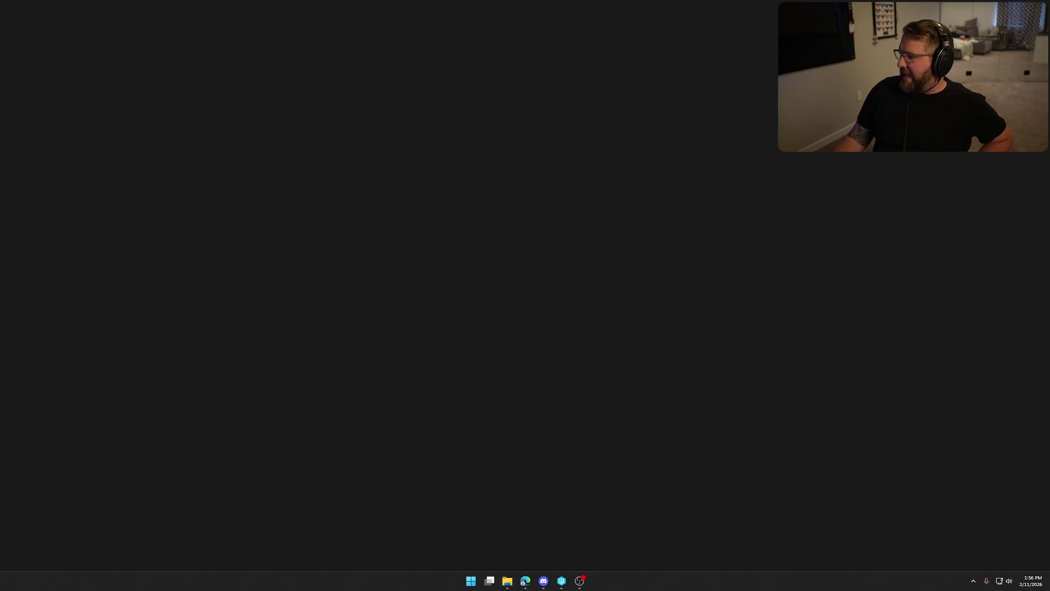
Step: Play TrailerOpening.mp4 in VLC and pause on the bison scene around 00:10–00:11
click(507, 581)
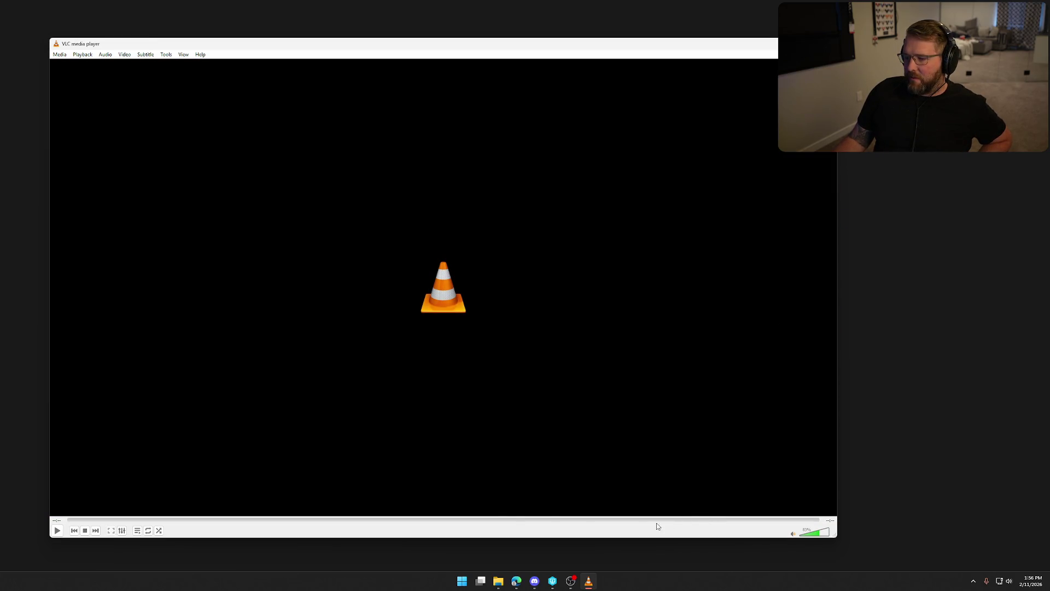
click(57, 530)
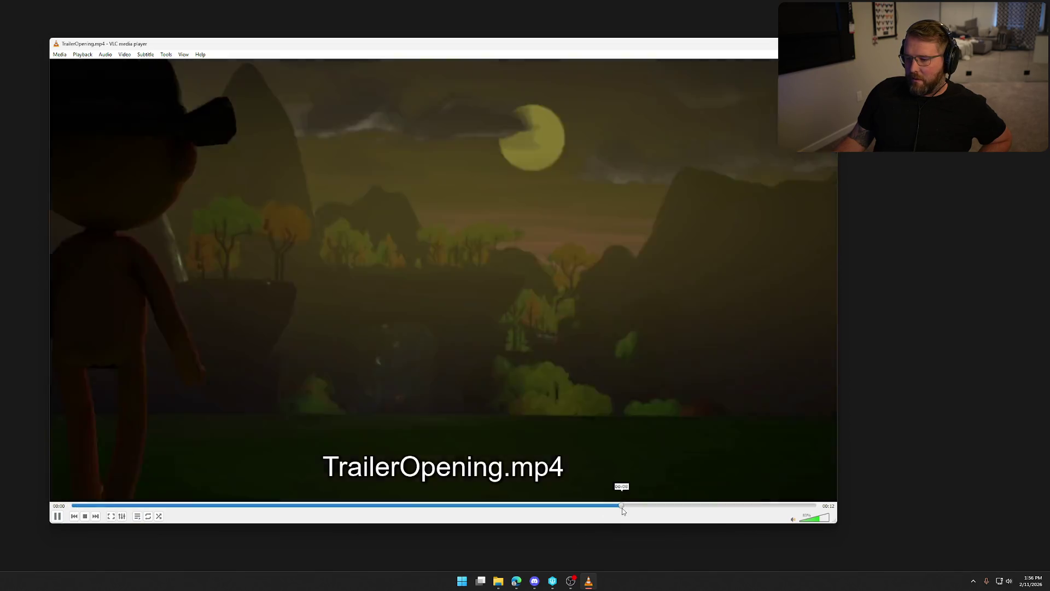
click(621, 505)
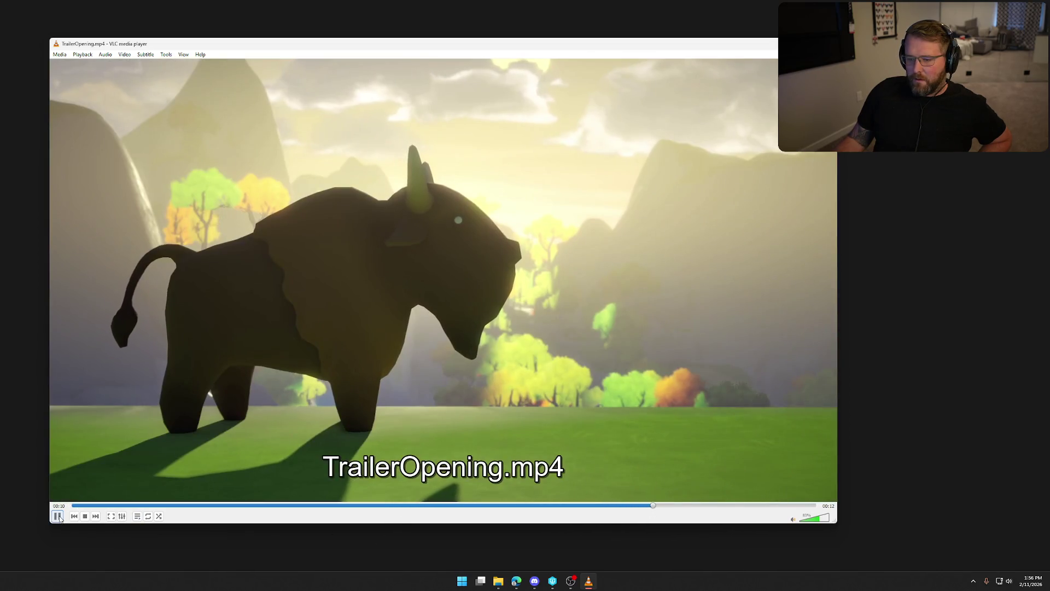
click(58, 517)
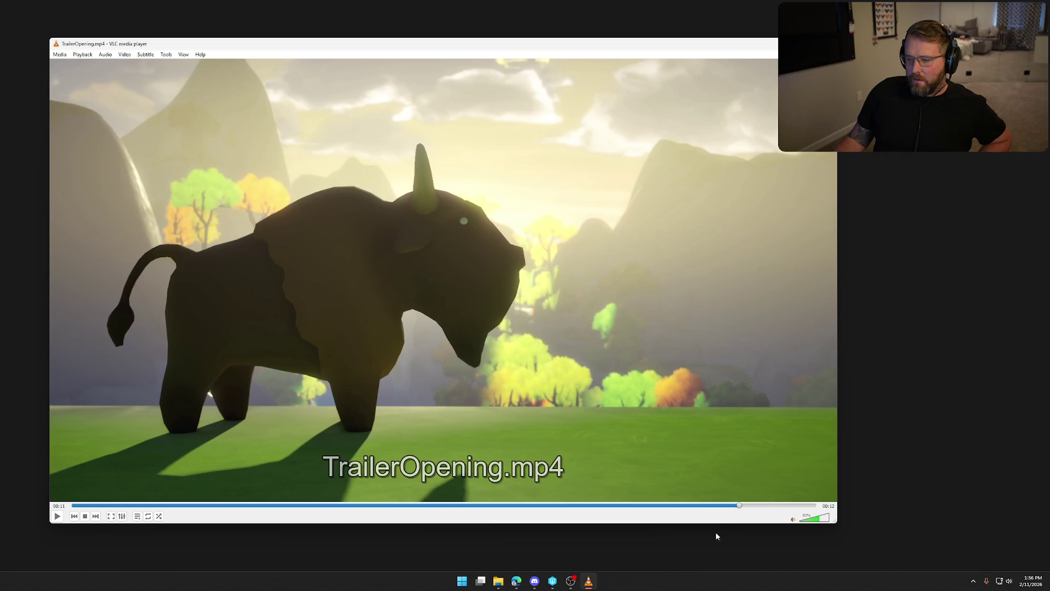
mouse_move(741, 505)
mouse_down()
mouse_move(700, 505)
mouse_move(782, 507)
mouse_up()
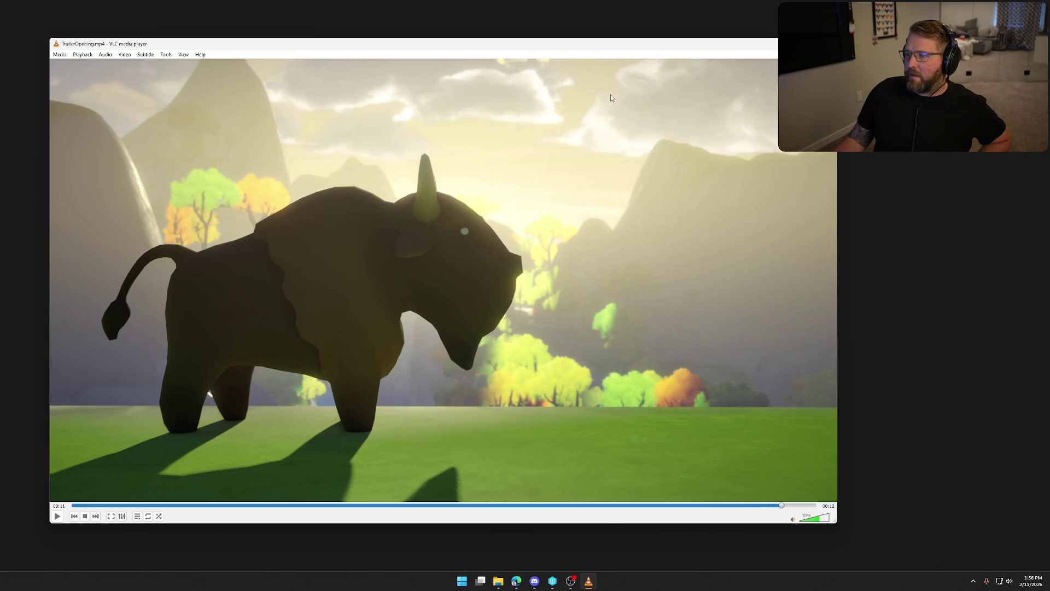
Step: Review the video's final seconds, enable looping, restart playback from the beginning, and close VLC
mouse_move(606, 48)
mouse_down()
mouse_move(525, 144)
mouse_move(501, 152)
mouse_move(578, 54)
mouse_move(580, 84)
mouse_move(563, 78)
mouse_up()
click(735, 539)
mouse_move(736, 541)
mouse_down()
mouse_move(674, 539)
mouse_move(804, 540)
mouse_up()
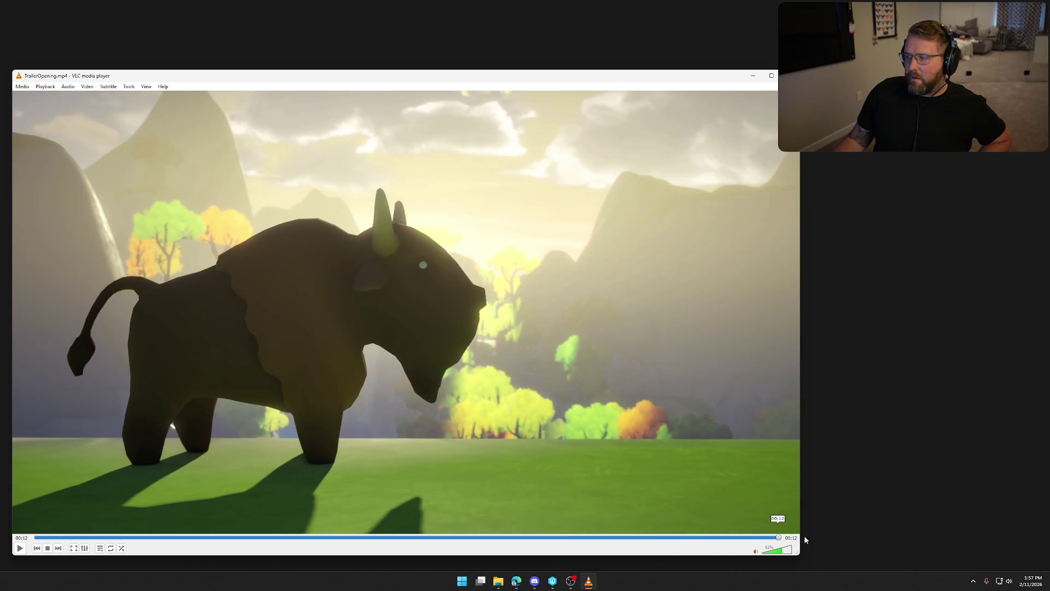
click(21, 548)
click(111, 562)
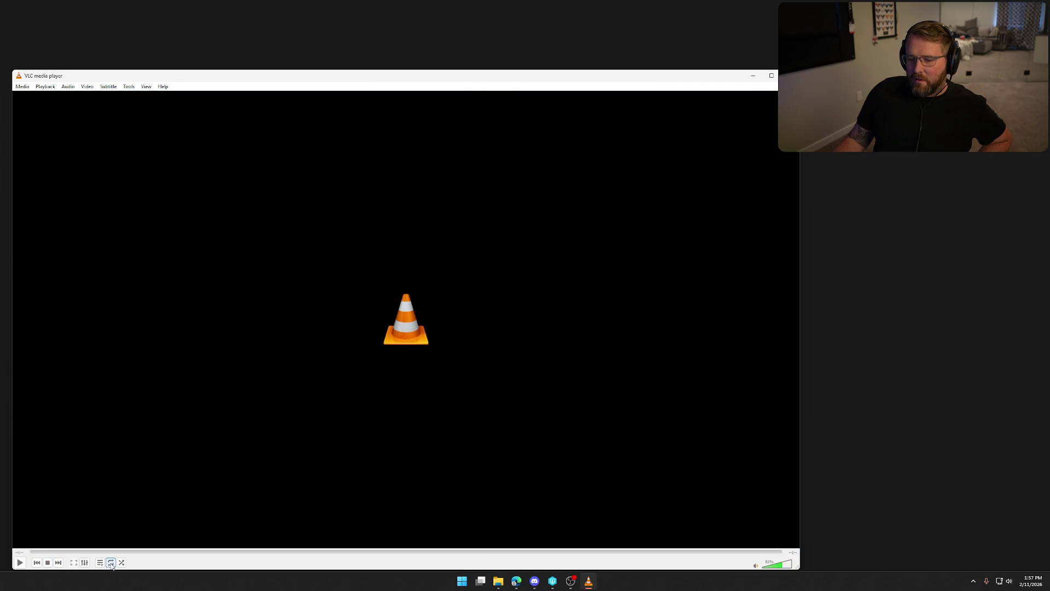
click(37, 563)
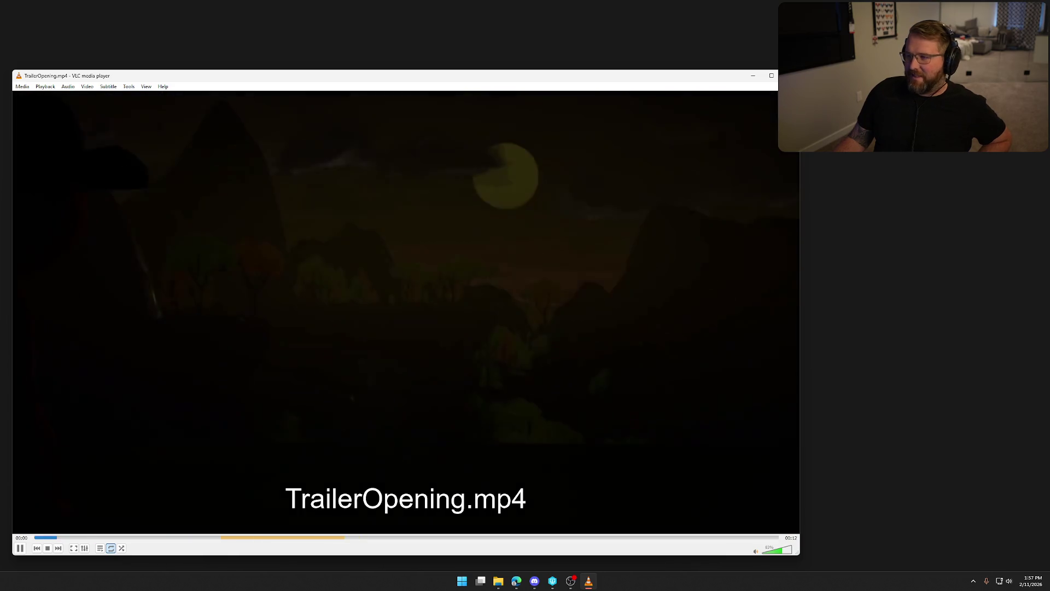
click(790, 76)
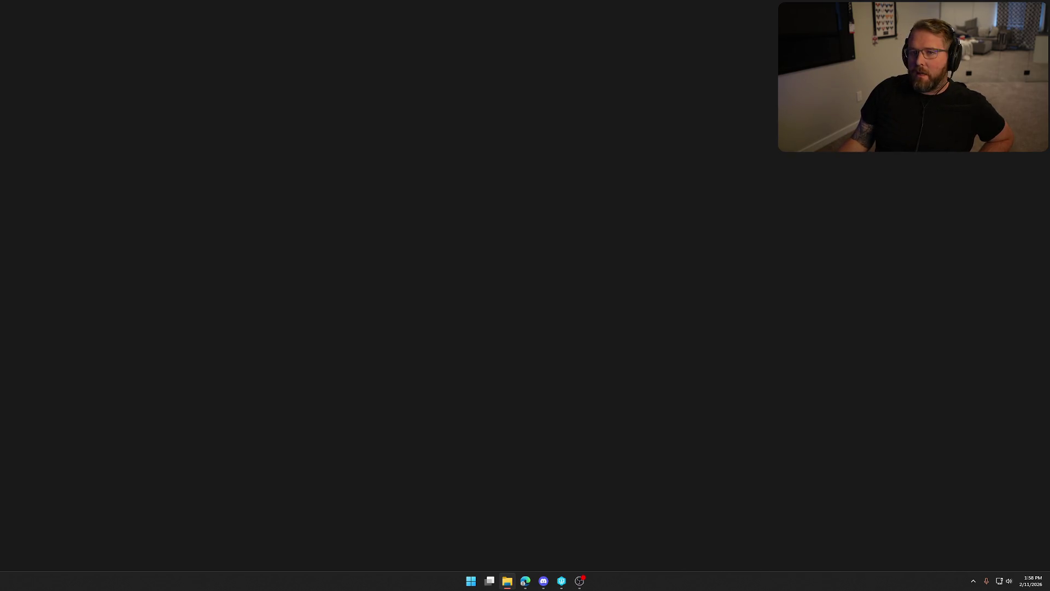
Step: Quit Premiere Pro with Ctrl+Q, choosing not to save the project
key(alt+Tab)
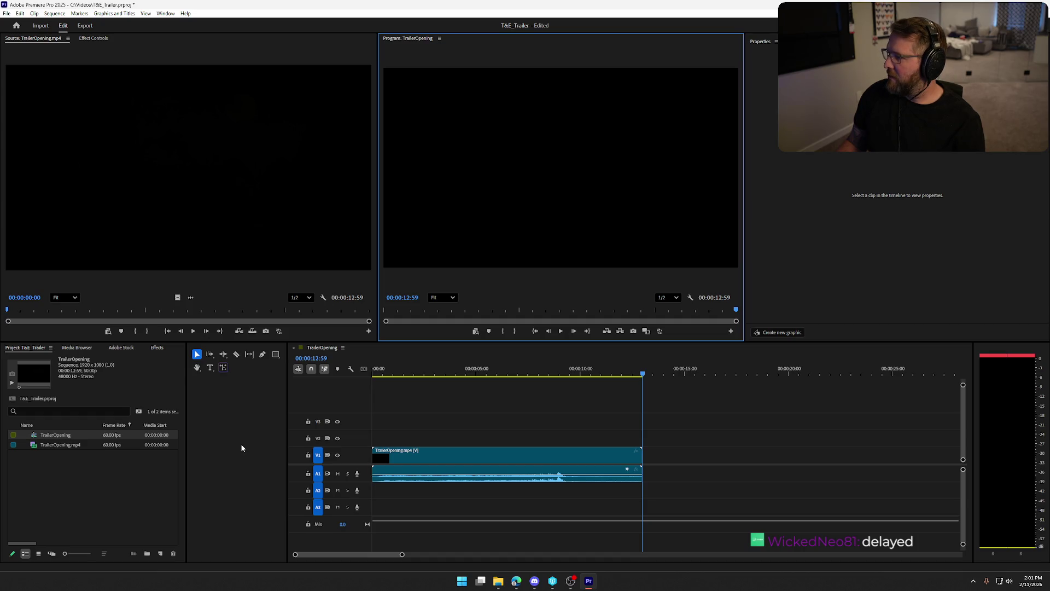
key(ctrl+q)
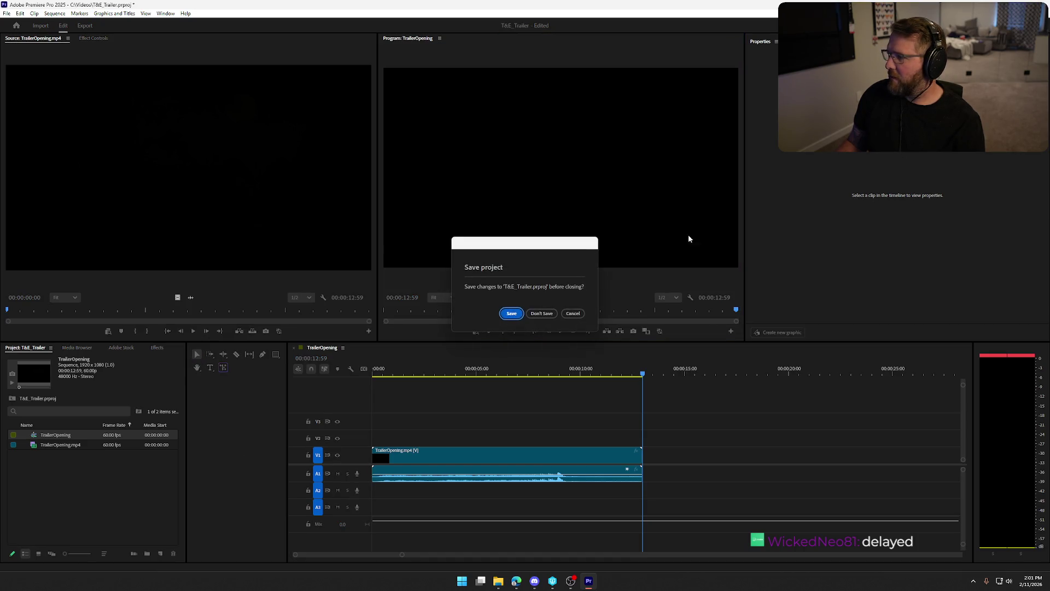
click(542, 314)
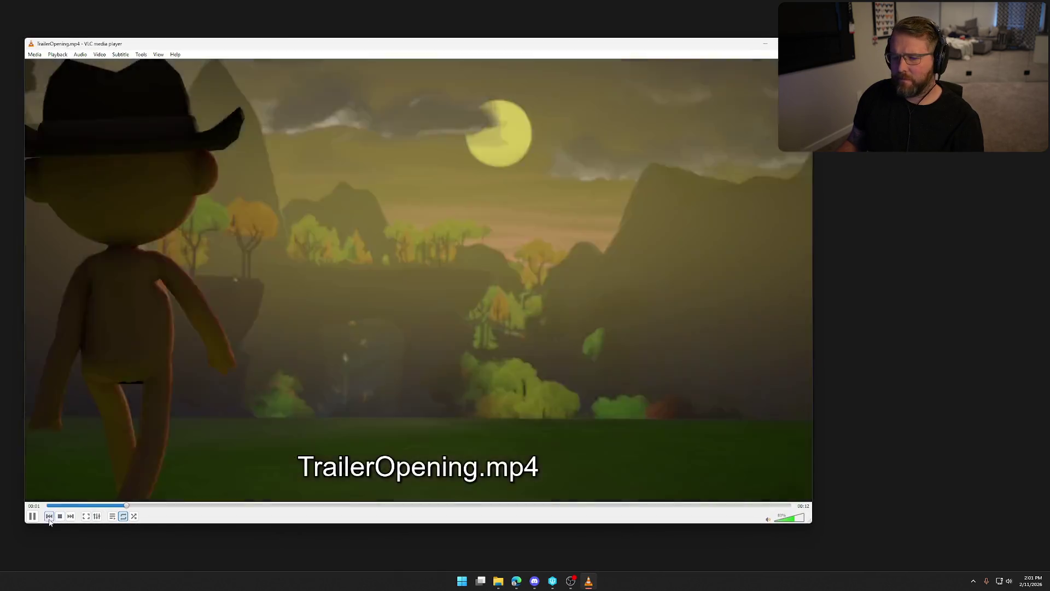
Step: Pause the trailer at 00:01 and switch away from VLC
key(space)
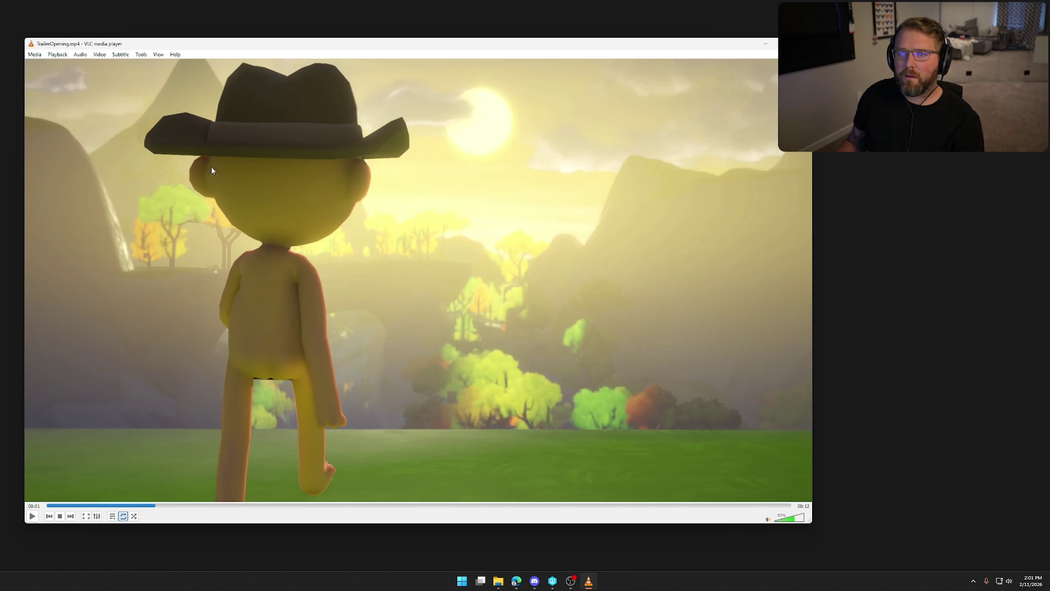
key(alt+Tab)
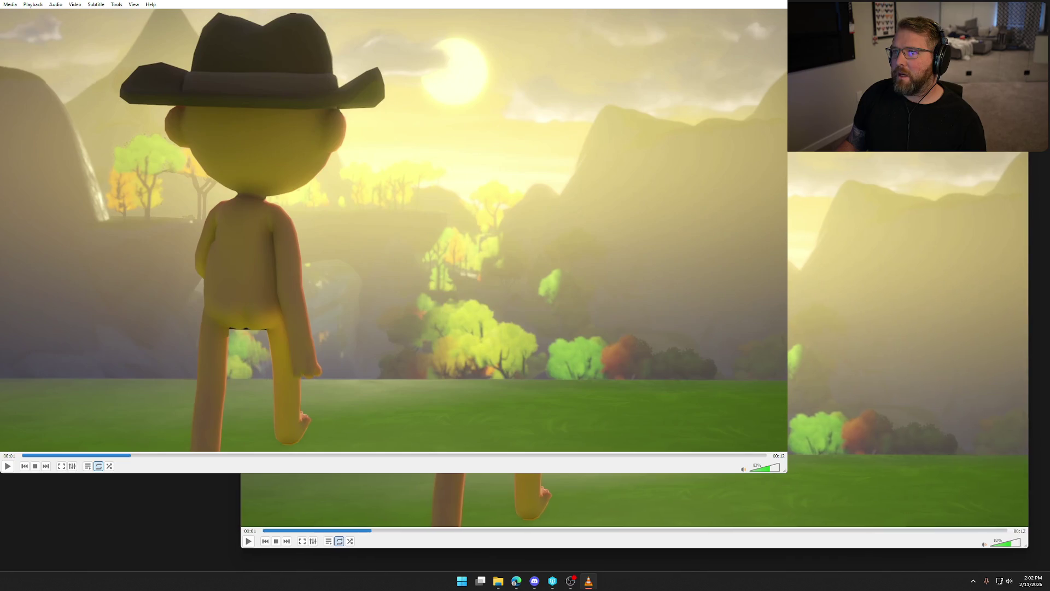
Step: Play the trailer to its end at 00:12, pause it, and close both VLC windows
click(9, 466)
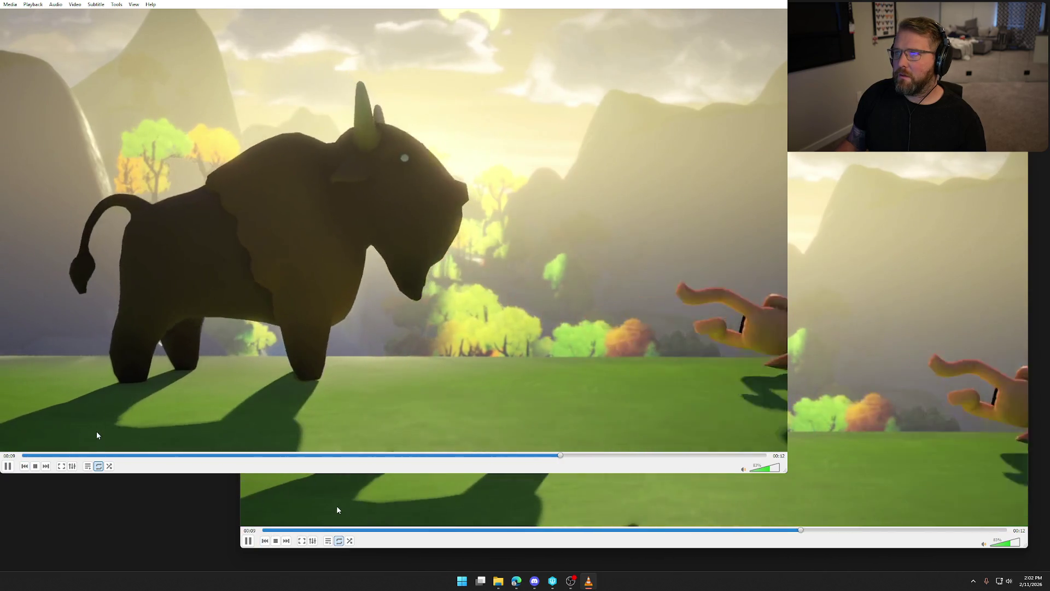
click(8, 469)
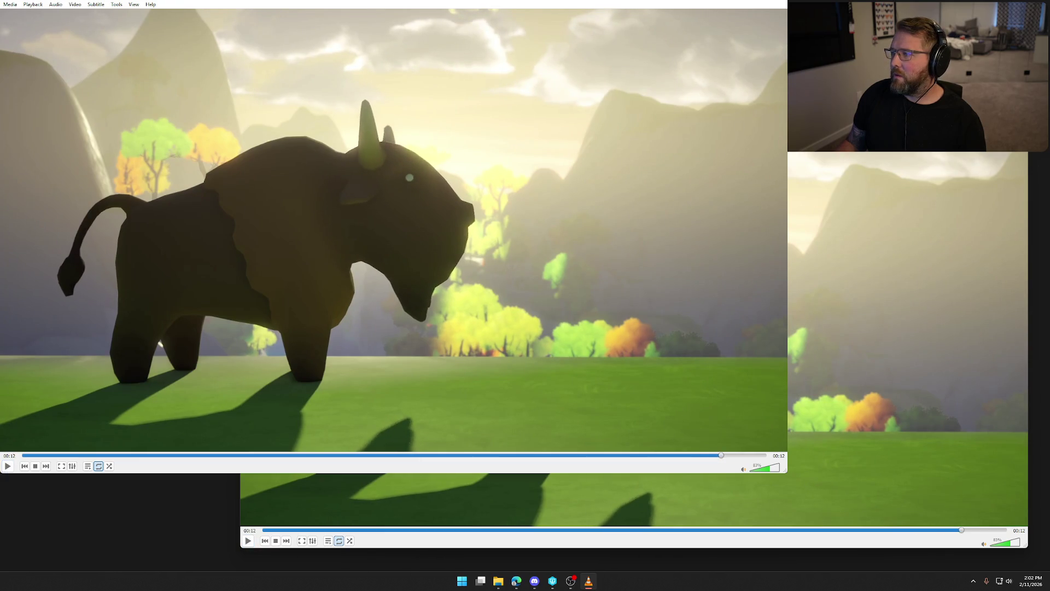
key(ctrl+q)
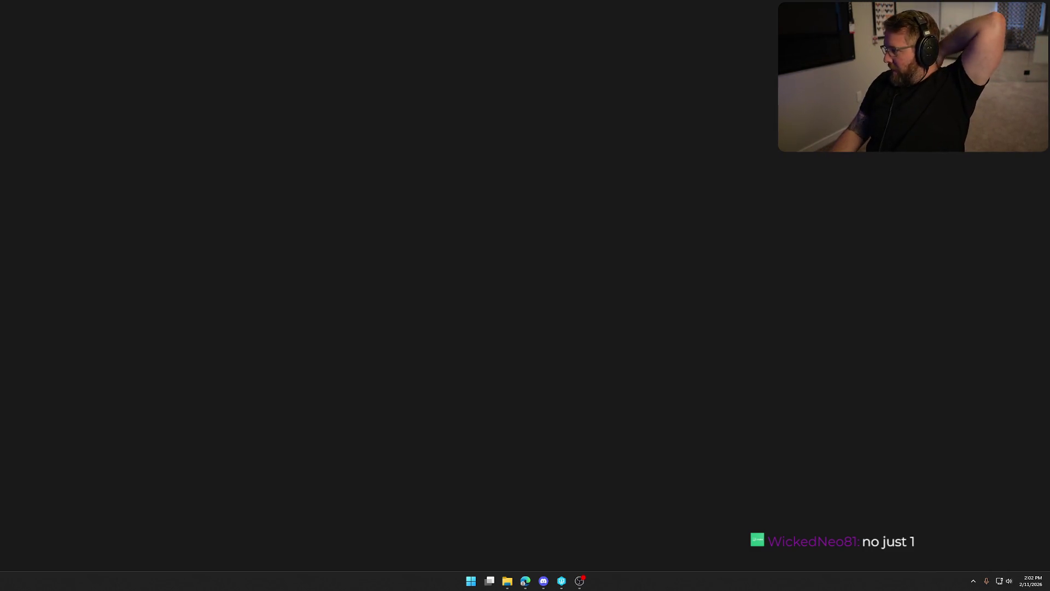
key(super+e)
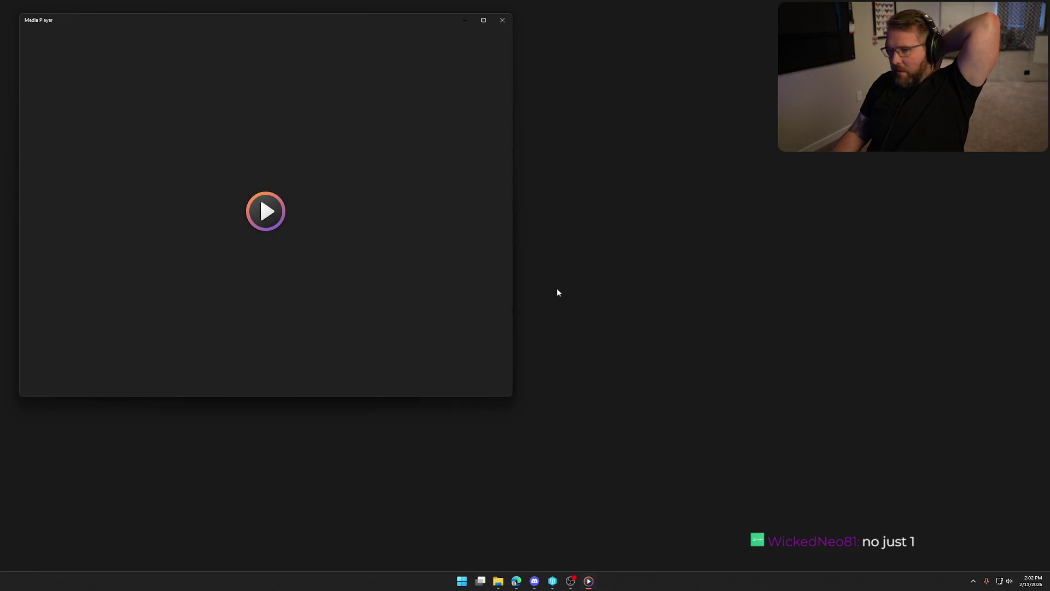
Step: Move the Windows Media Player window aside and close it
mouse_move(354, 22)
mouse_down()
mouse_move(416, 53)
mouse_move(472, 52)
mouse_up()
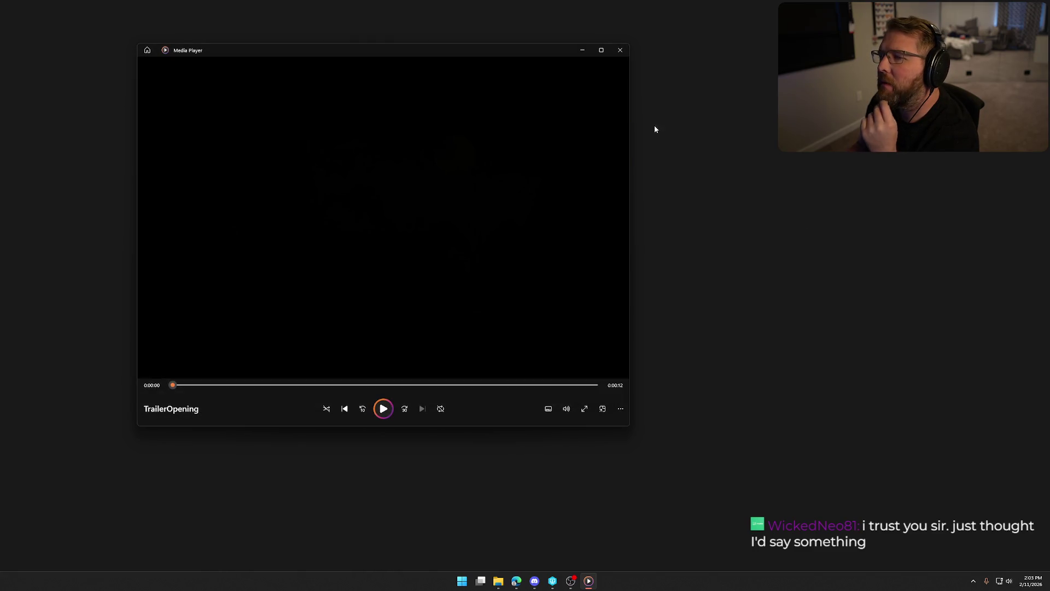
click(620, 50)
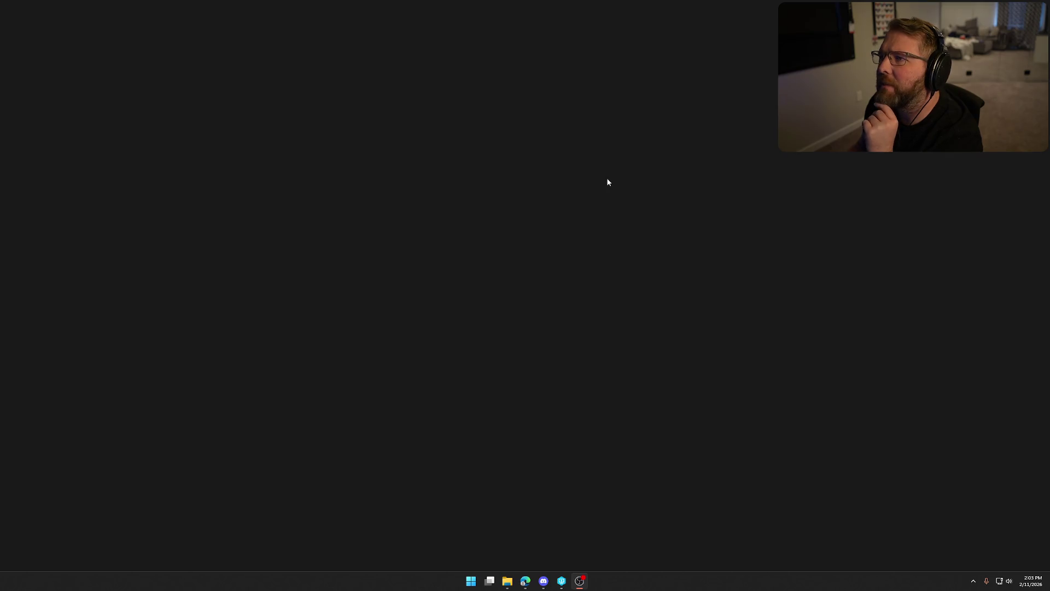
click(580, 581)
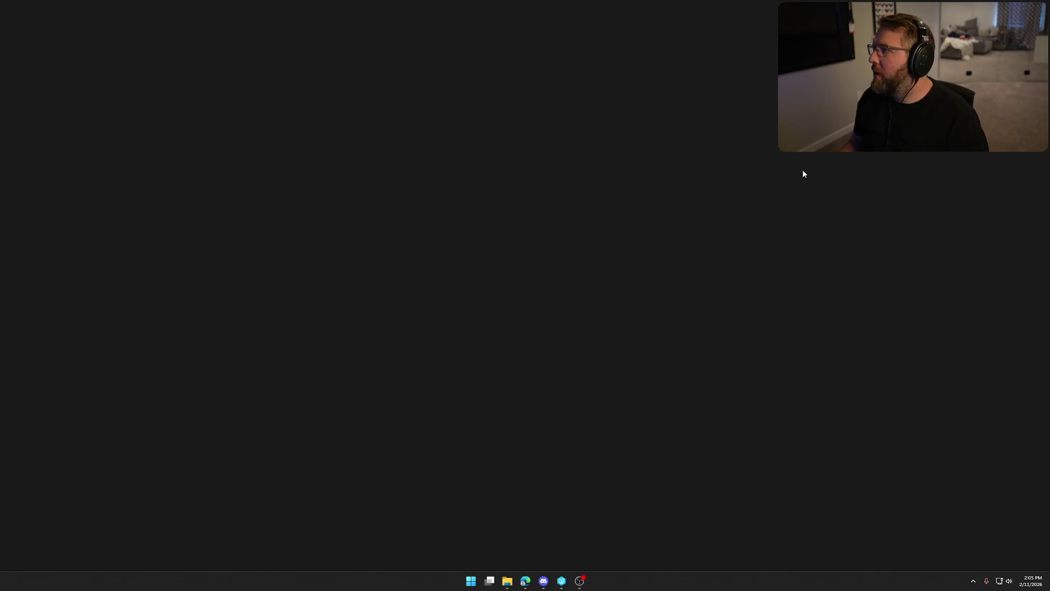
drag(379, 125, 323, 81)
drag(441, 156, 384, 179)
drag(523, 186, 528, 190)
drag(359, 113, 495, 178)
mouse_move(353, 169)
mouse_down()
mouse_move(668, 270)
mouse_move(599, 176)
mouse_move(298, 185)
mouse_move(291, 166)
mouse_up()
drag(509, 174, 509, 179)
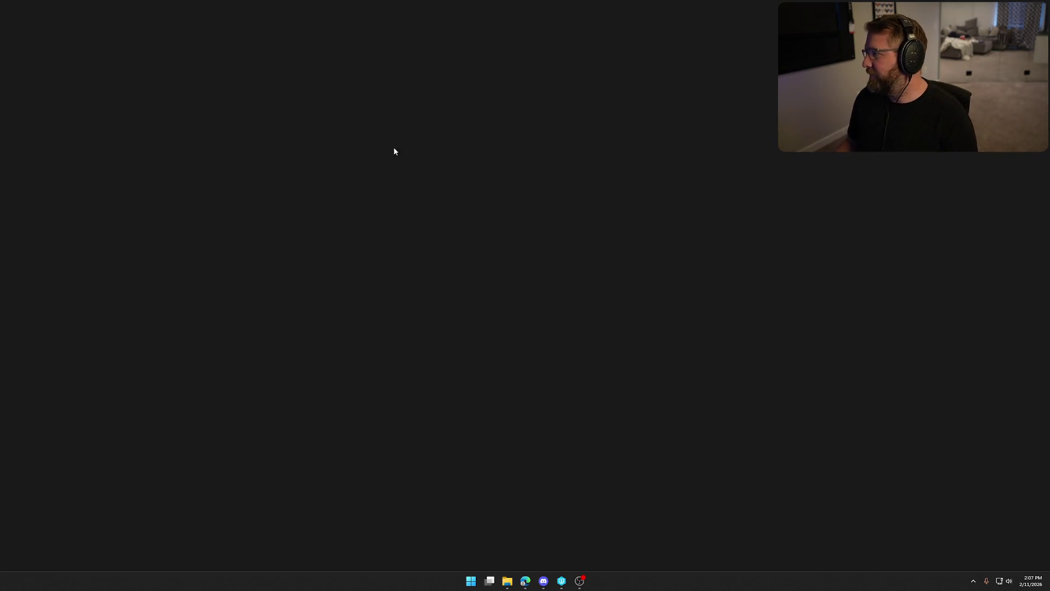
mouse_move(268, 125)
mouse_down()
mouse_move(549, 264)
mouse_move(662, 337)
mouse_up()
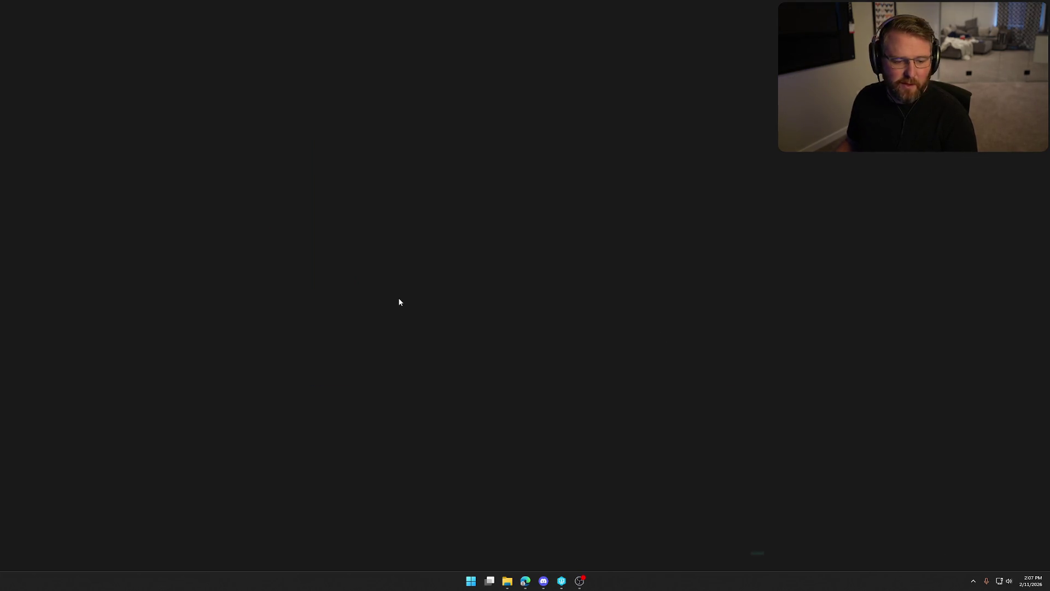
mouse_move(221, 152)
mouse_down()
mouse_move(394, 272)
mouse_move(776, 428)
mouse_up()
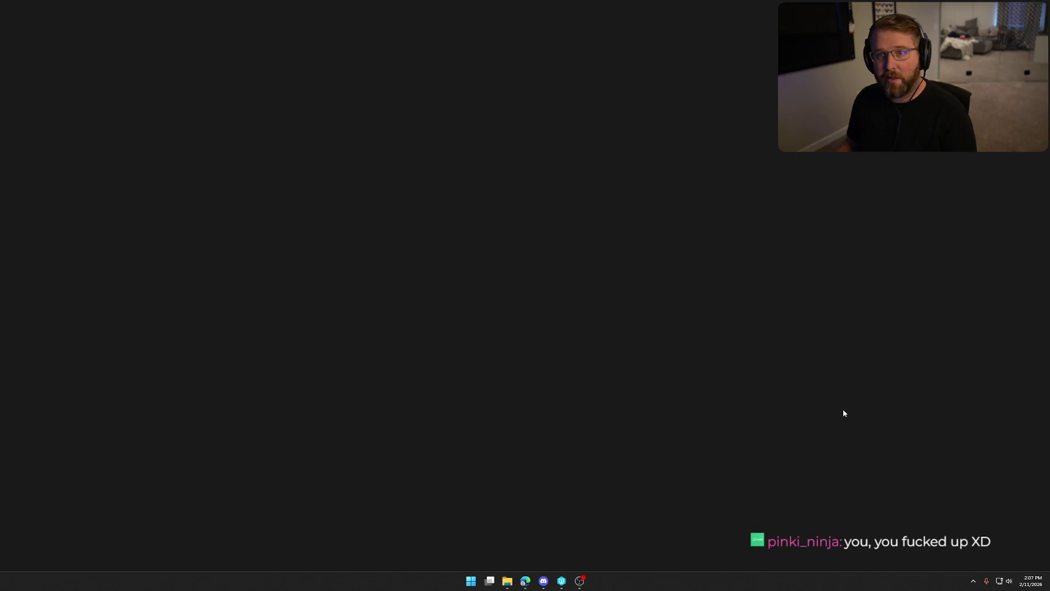
drag(286, 136, 646, 298)
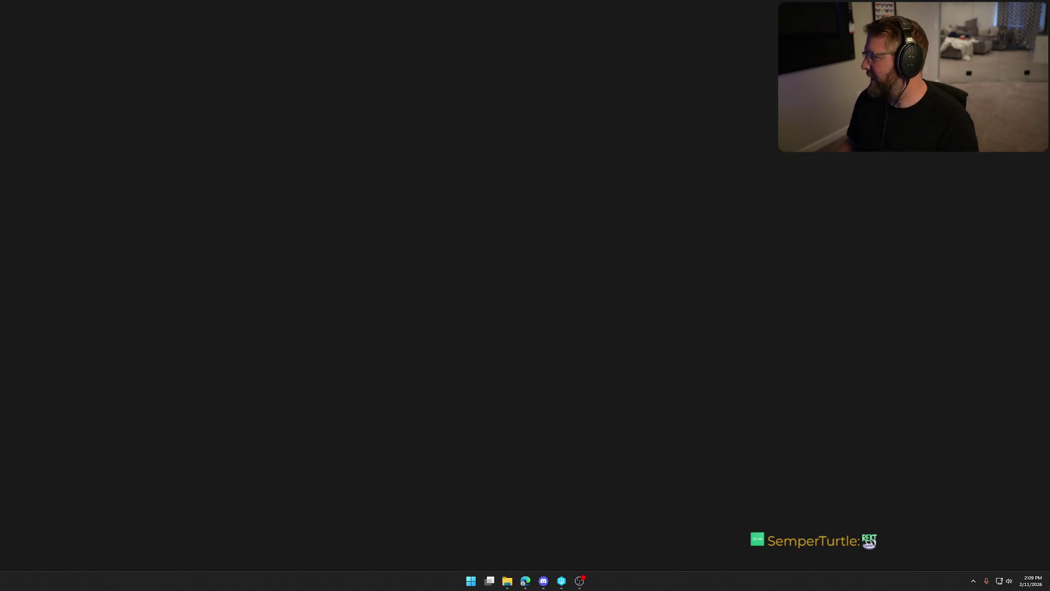
click(506, 581)
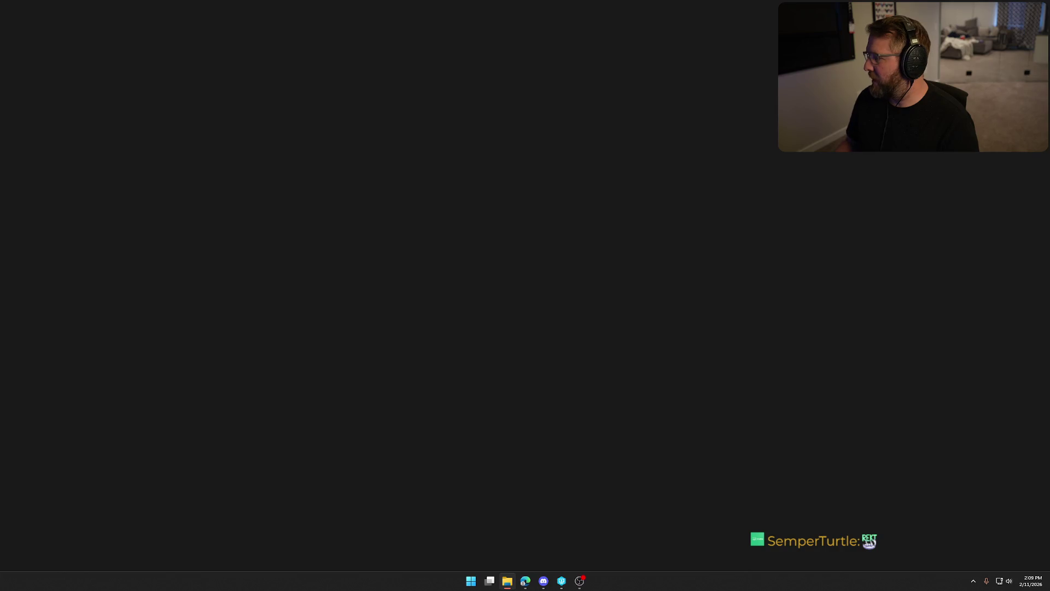
Step: Launch Spotify by searching 'spotify' in the Start menu
key(super)
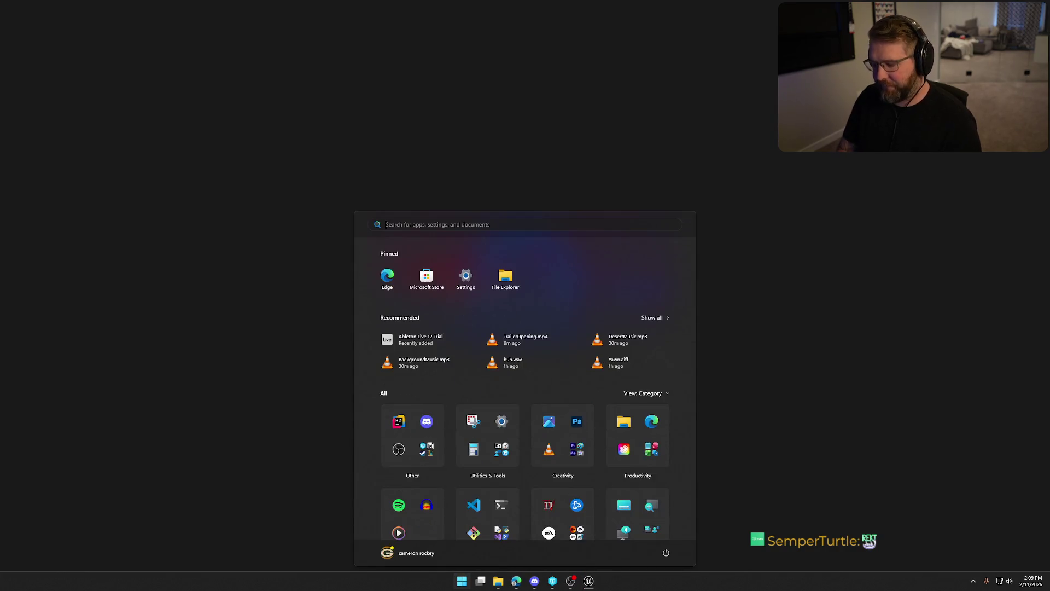
text(spotify)
key(Return)
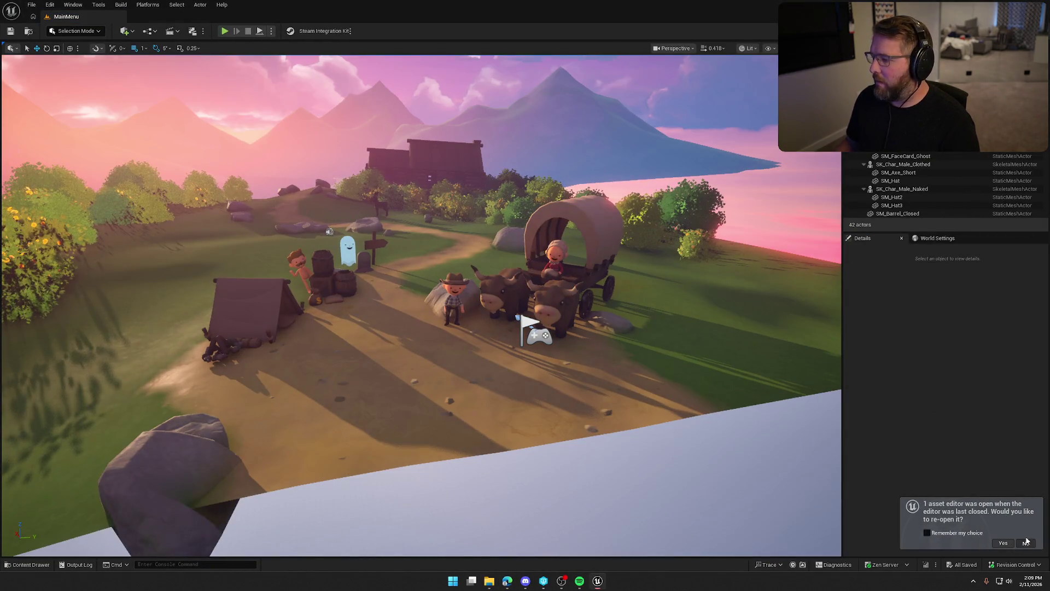
Step: Dismiss the re-open assets notice and load TrailMap from the Content Drawer's Maps folder
click(1027, 541)
click(27, 564)
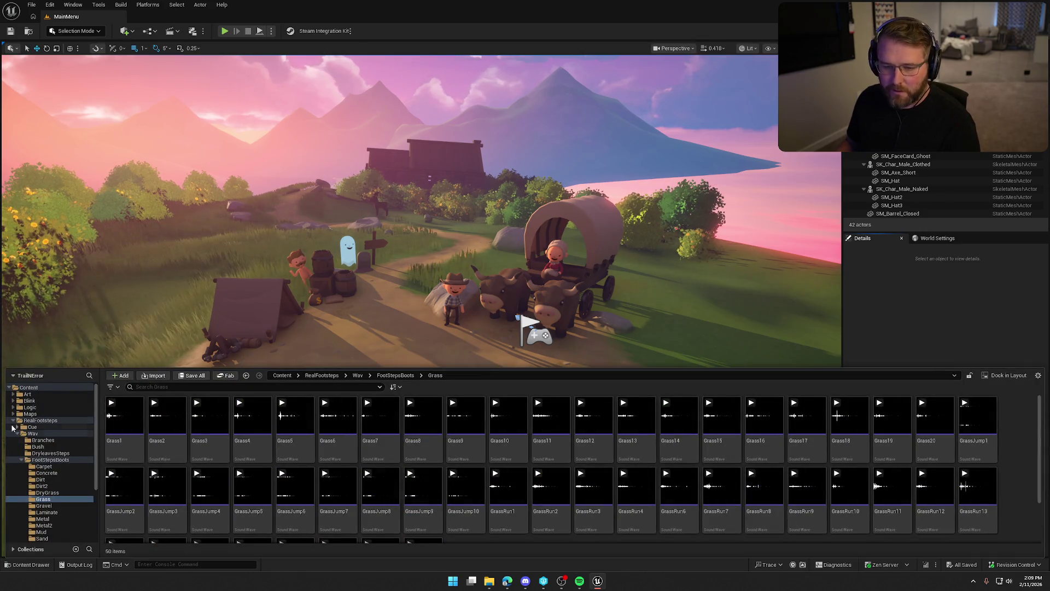
click(13, 420)
click(30, 413)
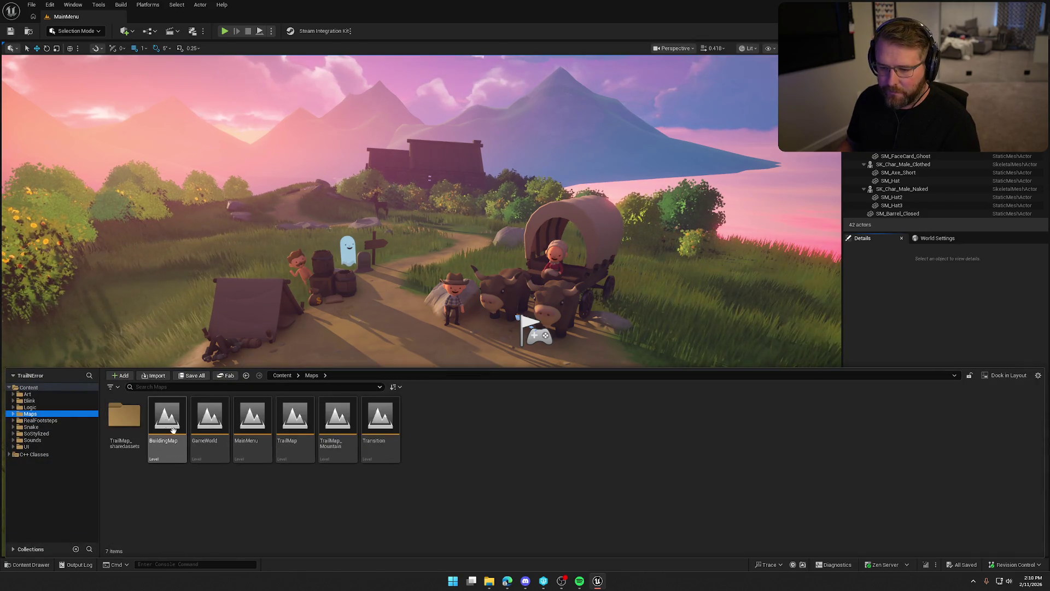
double_click(294, 424)
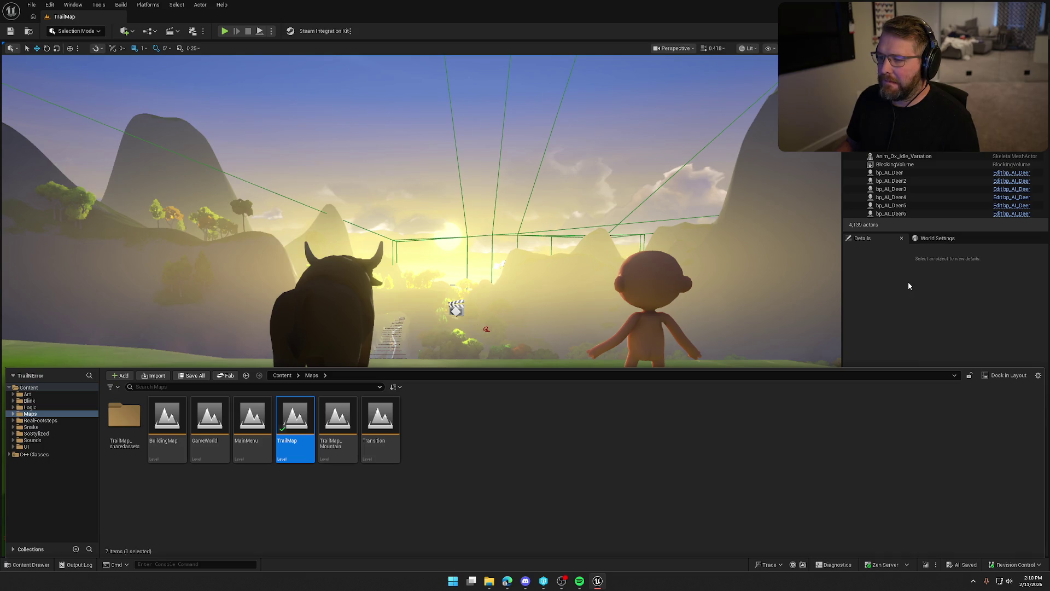
Step: Delete the buffalo and the naked character from TrailMap, confirming both deletions
click(908, 281)
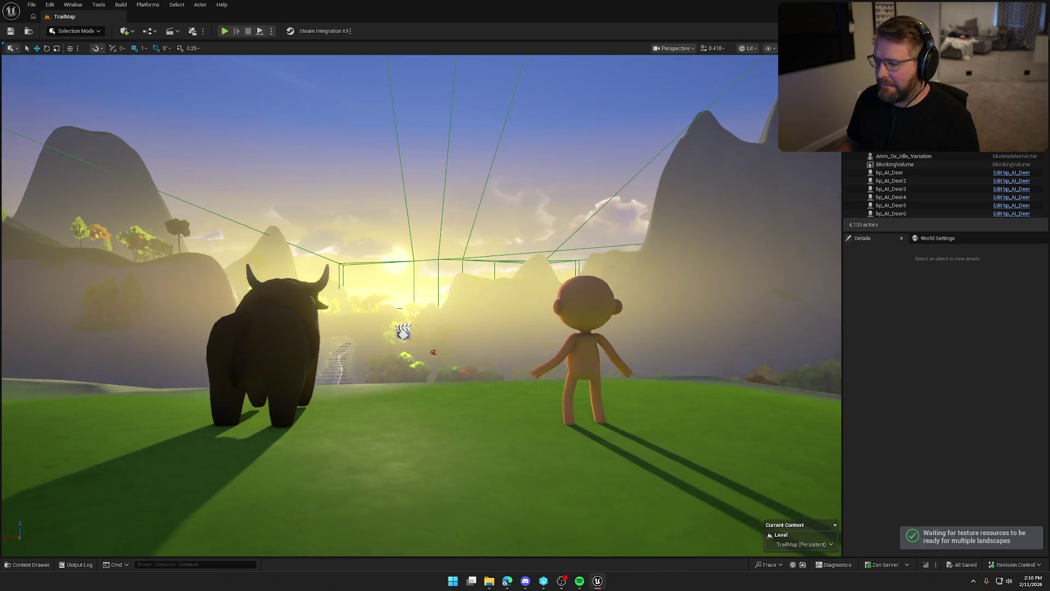
scroll(421, 307, up, 2)
scroll(421, 306, up, 3)
scroll(383, 246, down, 3)
click(391, 225)
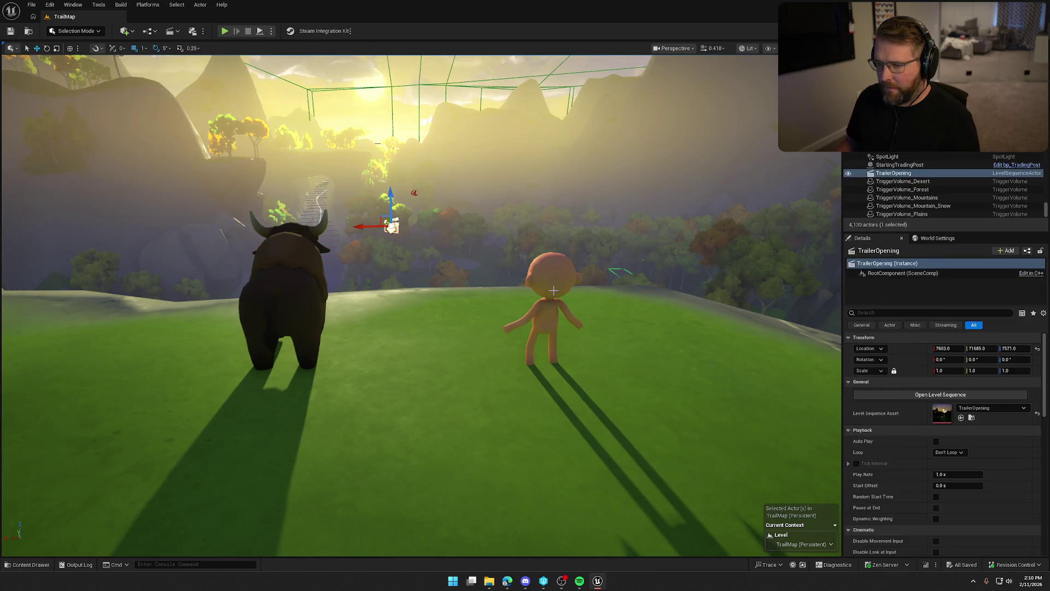
click(553, 290)
ctrl+click(293, 291)
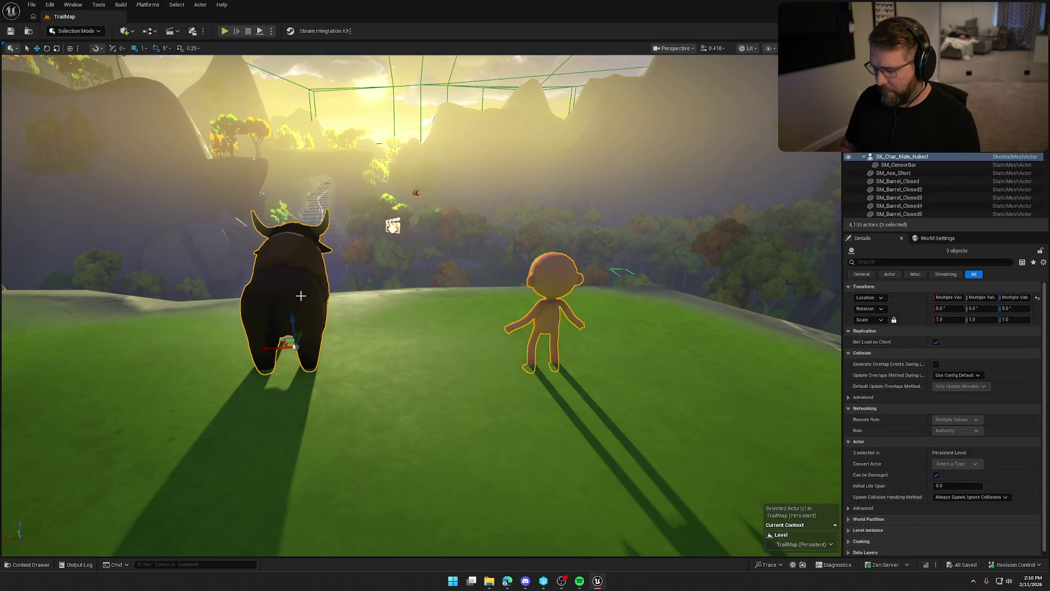
key(Delete)
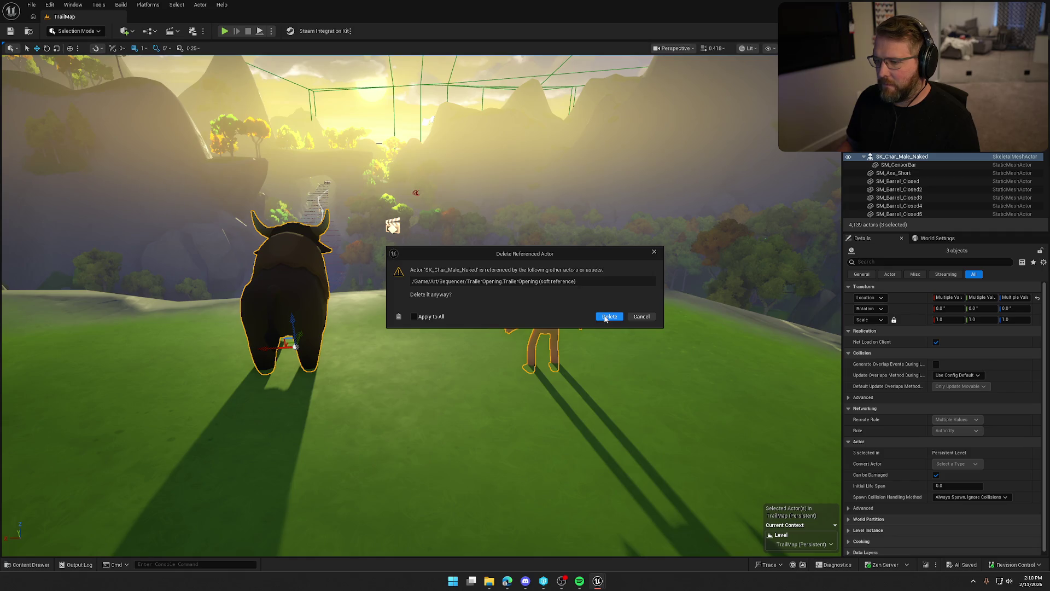
click(606, 317)
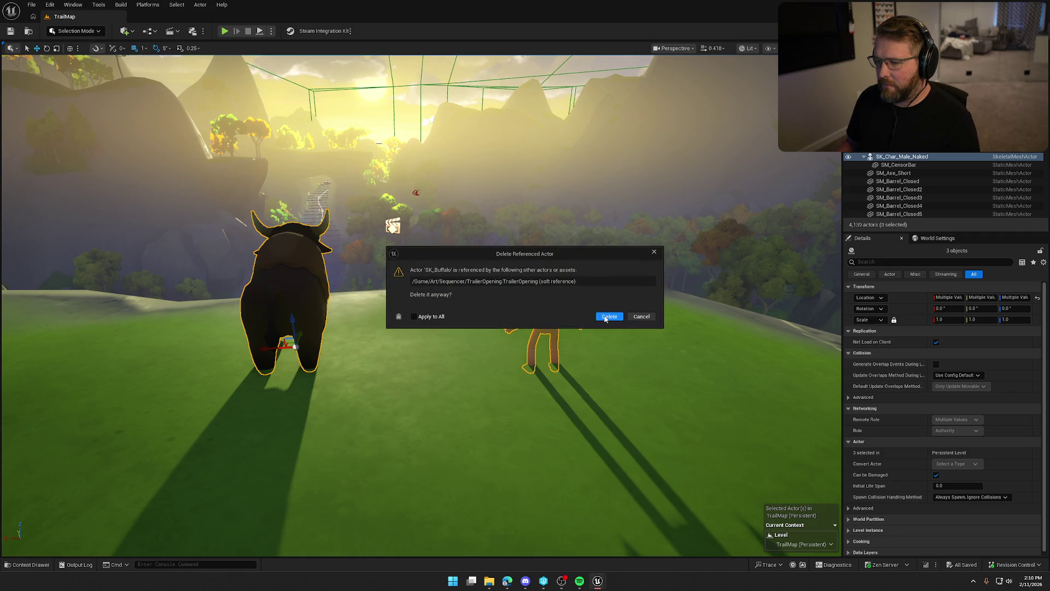
click(607, 317)
Step: Delete SM_CensorBar, then find SM_Hat with an Outliner 'hat' filter and delete it
click(543, 326)
key(Delete)
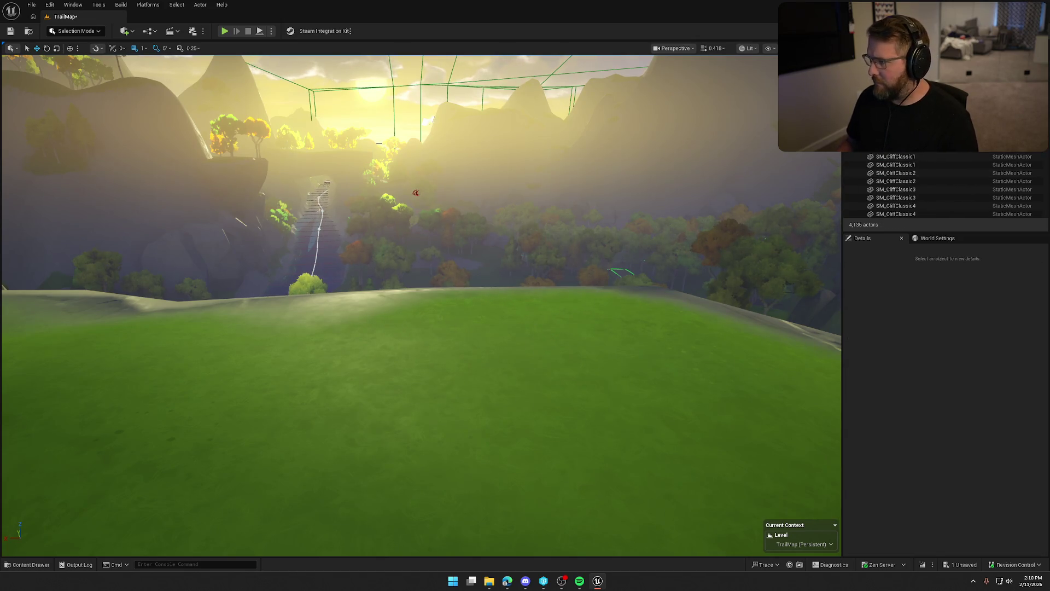
text(hat)
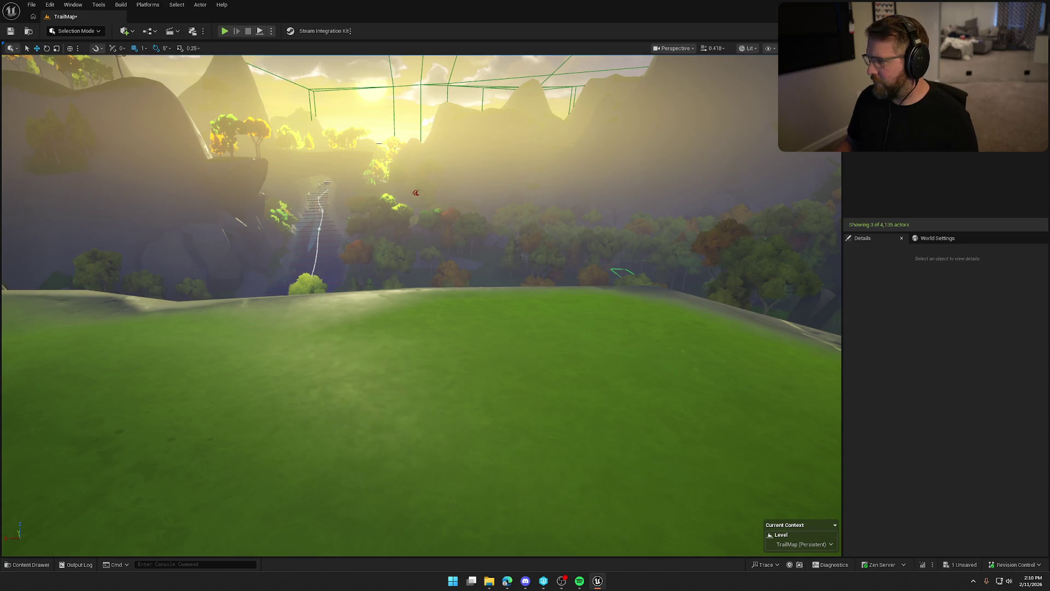
click(897, 109)
key(f)
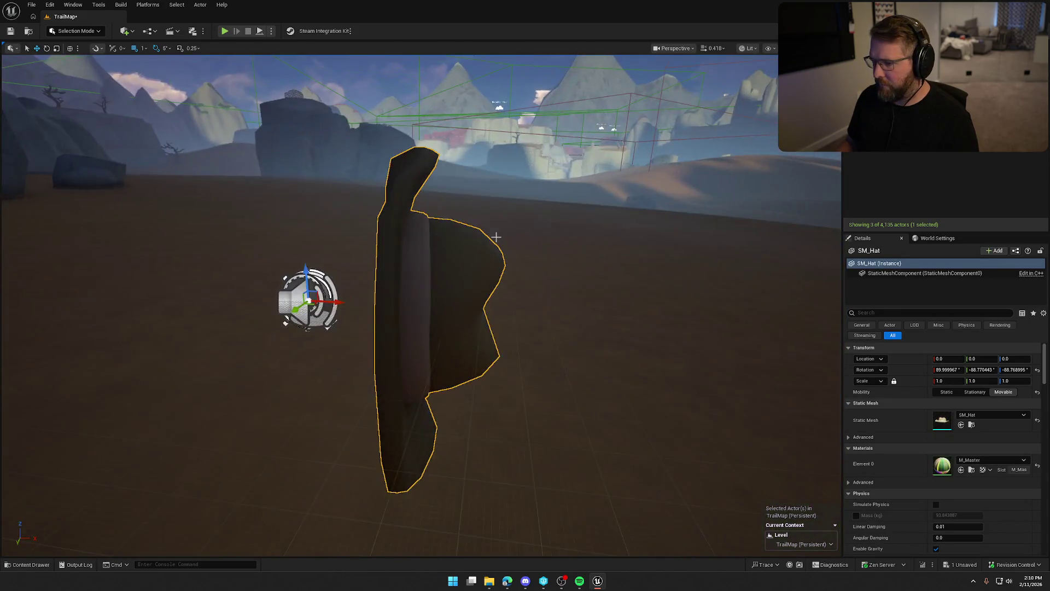
drag(496, 236, 496, 236)
key(Delete)
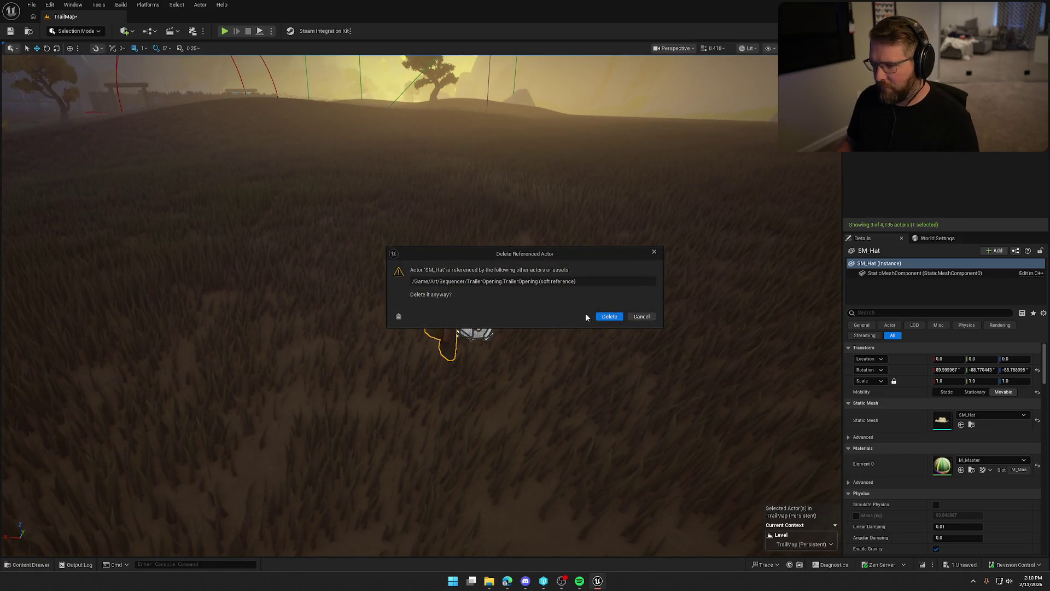
click(609, 317)
Step: Inspect the BP_StylizedSky actor, clear the Outliner filter, and save the TrailMap level
click(472, 315)
key(f)
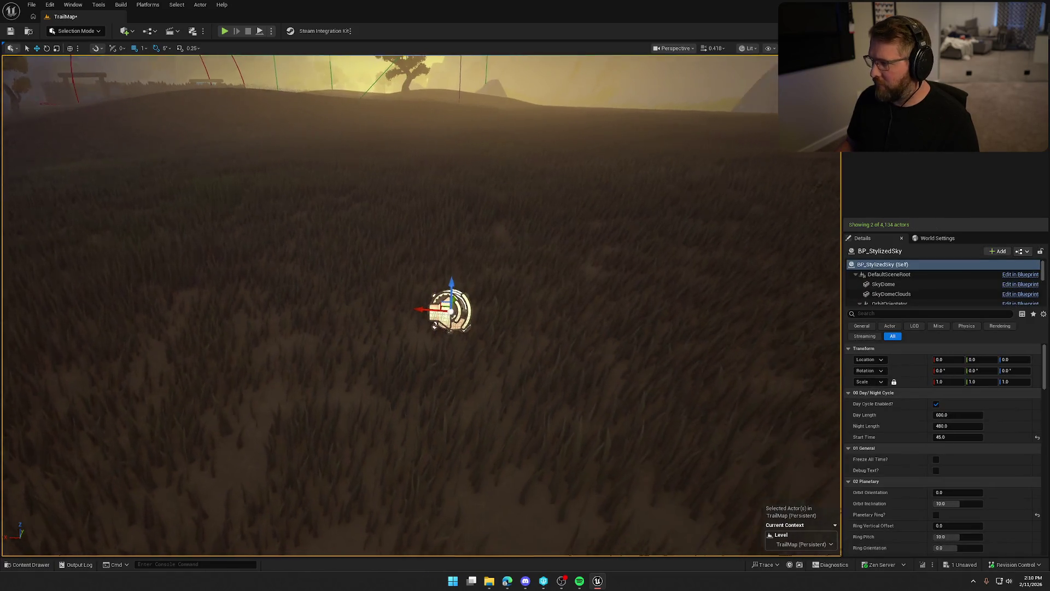
drag(502, 316, 503, 316)
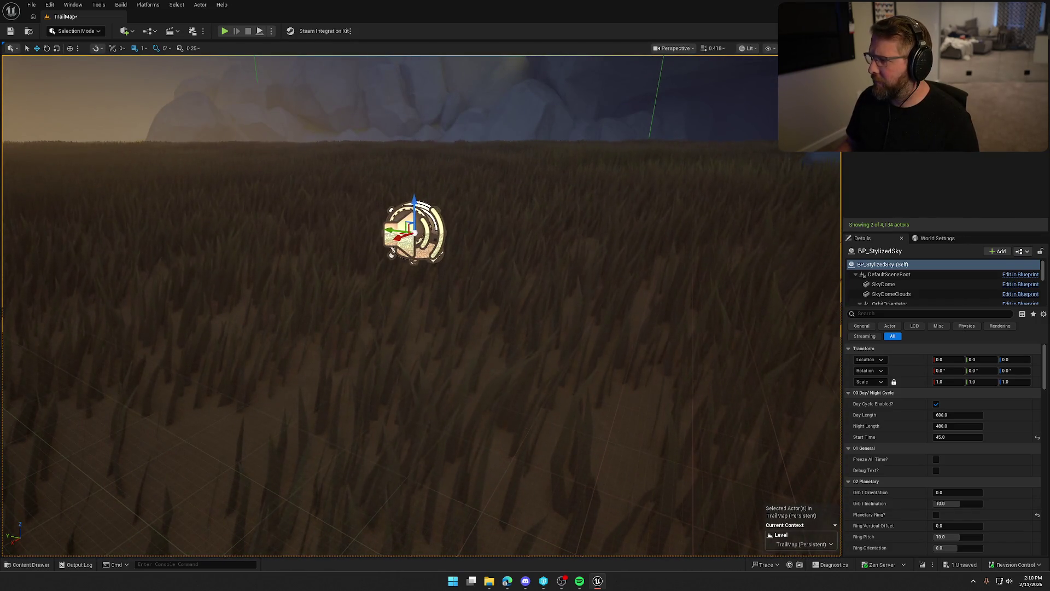
click(1022, 41)
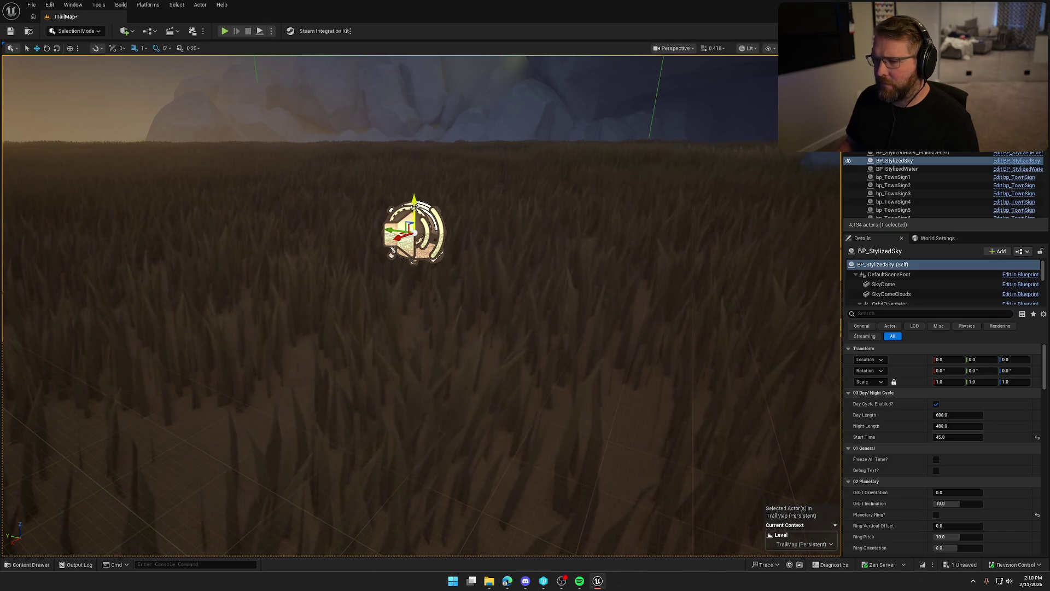
click(848, 161)
click(849, 161)
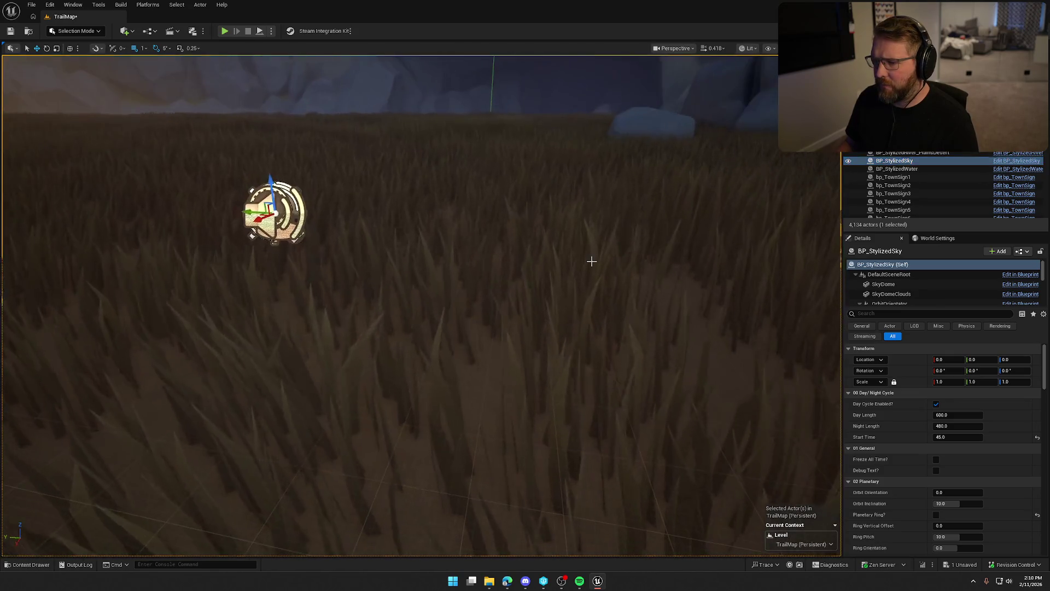
click(590, 257)
drag(581, 261, 582, 261)
click(389, 275)
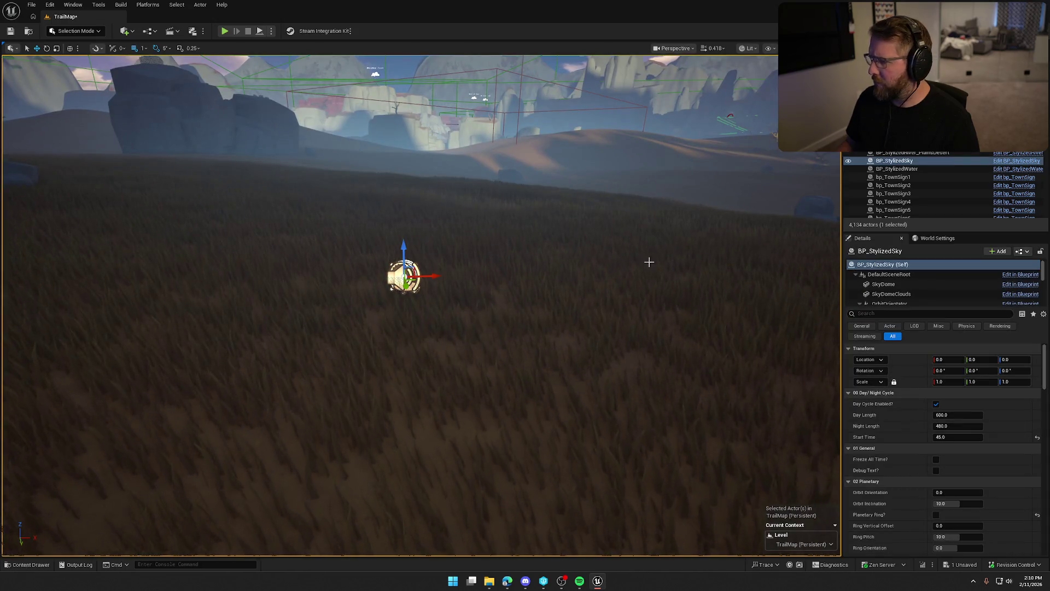
click(535, 267)
key(ctrl+s)
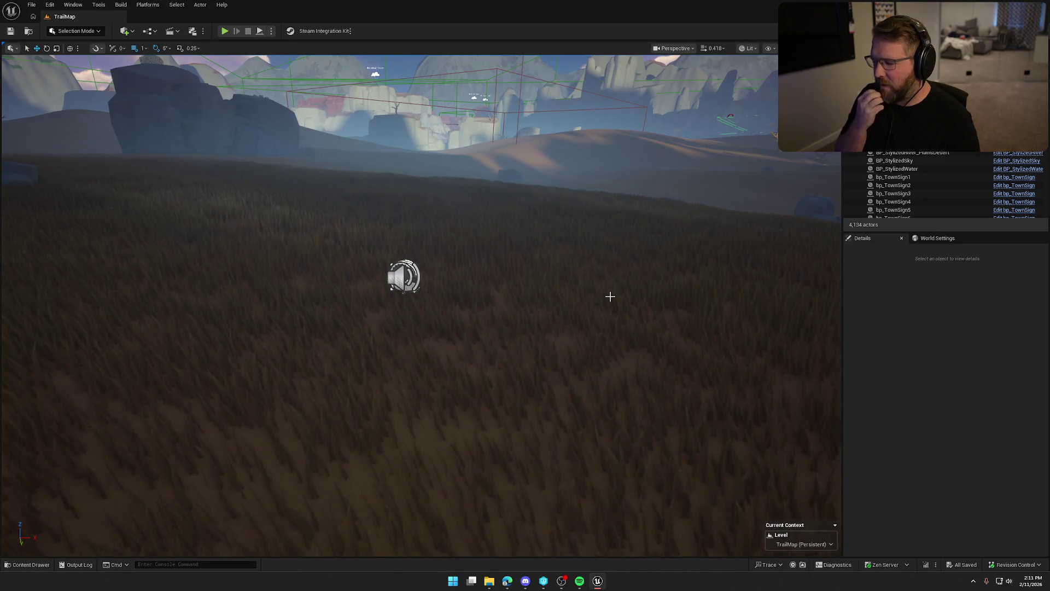
Step: Search the Logic folder for 'buff' and drop bp_BuffaloPackManager onto the grassy hill
drag(610, 297, 610, 383)
scroll(421, 306, up, 5)
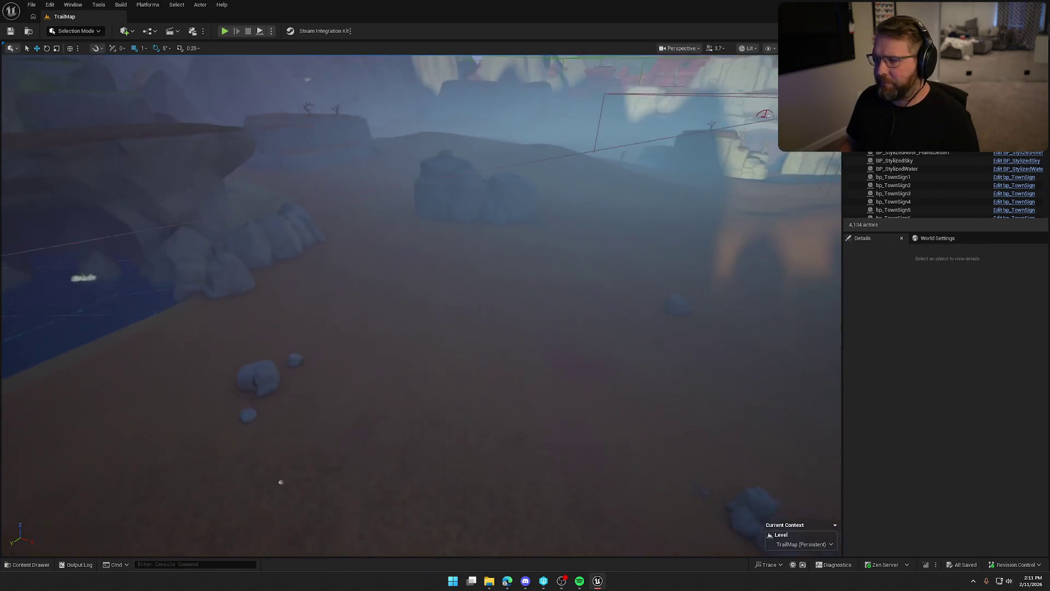
mouse_move(281, 482)
mouse_down()
mouse_move(560, 479)
mouse_move(560, 405)
mouse_move(541, 405)
mouse_move(563, 404)
mouse_move(567, 416)
mouse_move(547, 399)
mouse_move(553, 383)
mouse_move(569, 399)
mouse_move(569, 426)
mouse_move(579, 305)
mouse_up()
key(ctrl+space)
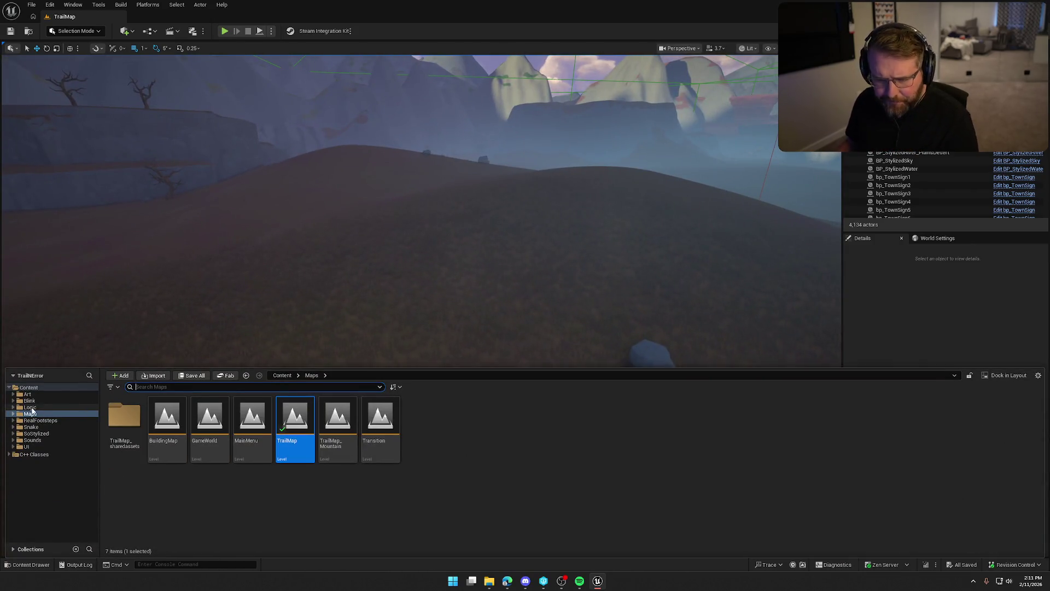
click(29, 407)
click(172, 387)
text(buff)
key(Escape)
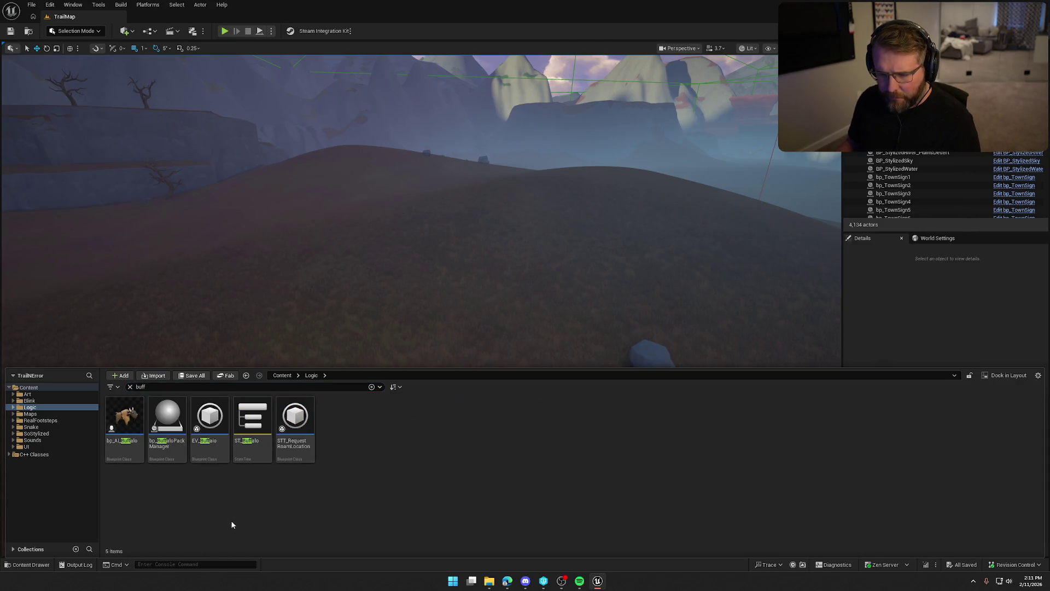
text(alo)
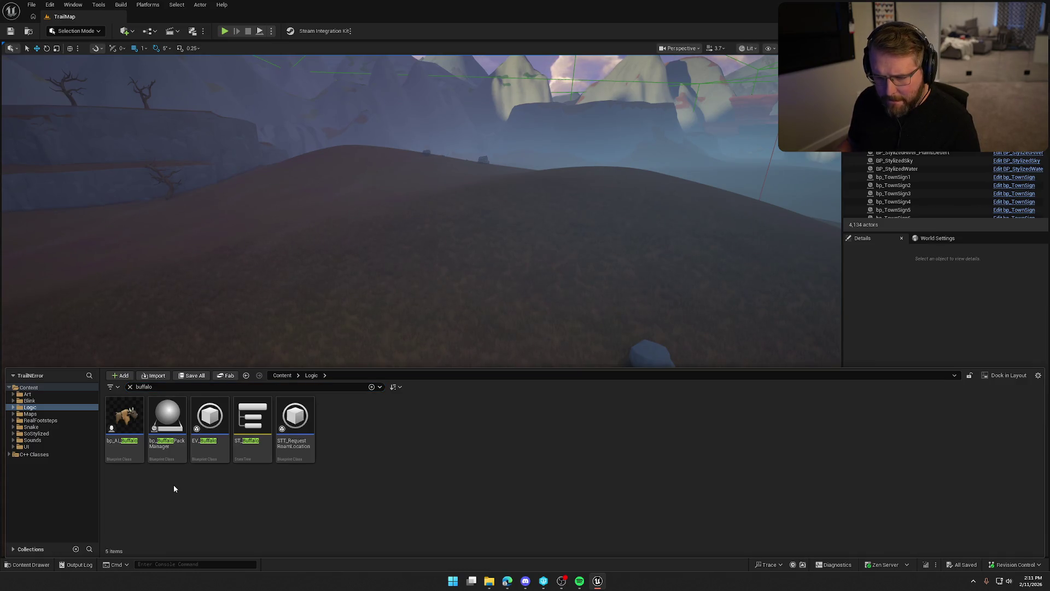
mouse_move(168, 418)
mouse_down()
mouse_move(368, 281)
mouse_move(391, 297)
mouse_up()
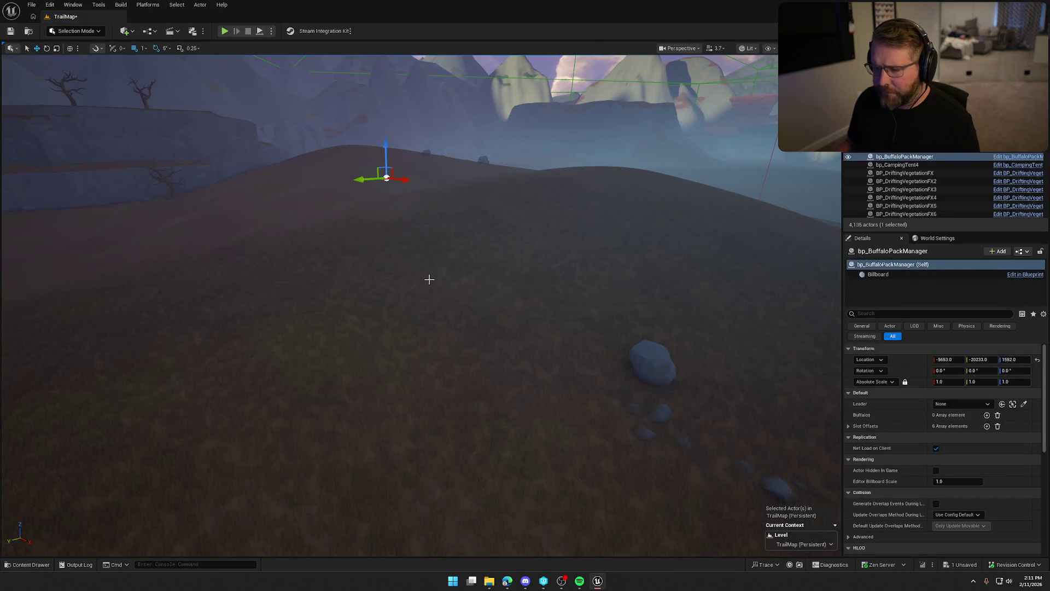
Step: Snap the pack manager to the ground and place a bp_AI_Buffalo beside it
key(End)
drag(387, 266, 387, 220)
key(ctrl+space)
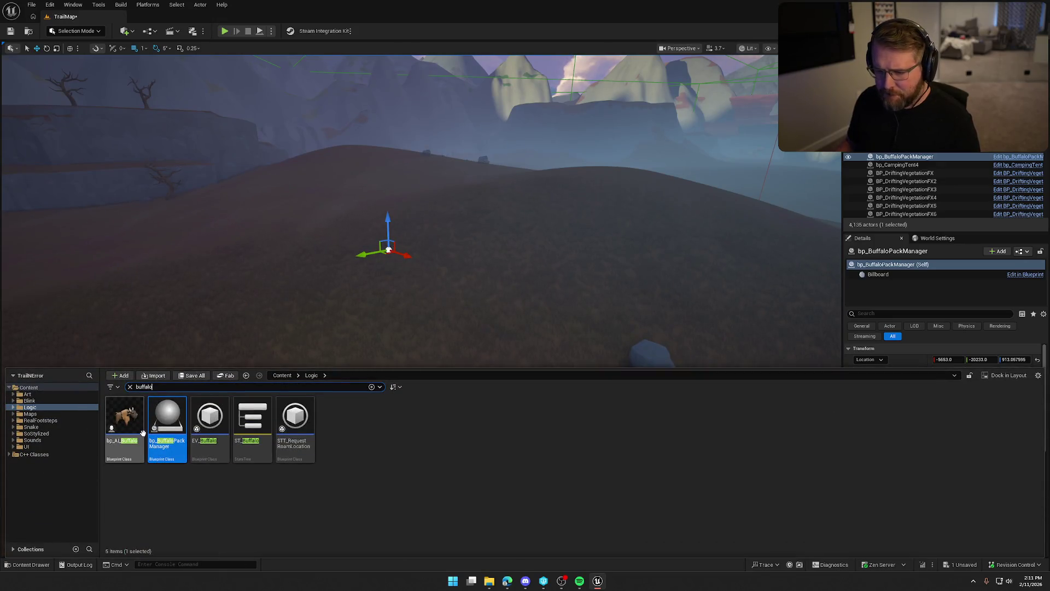
drag(142, 432, 396, 317)
mouse_move(375, 312)
mouse_down()
mouse_move(492, 356)
mouse_move(738, 410)
mouse_up()
key(f)
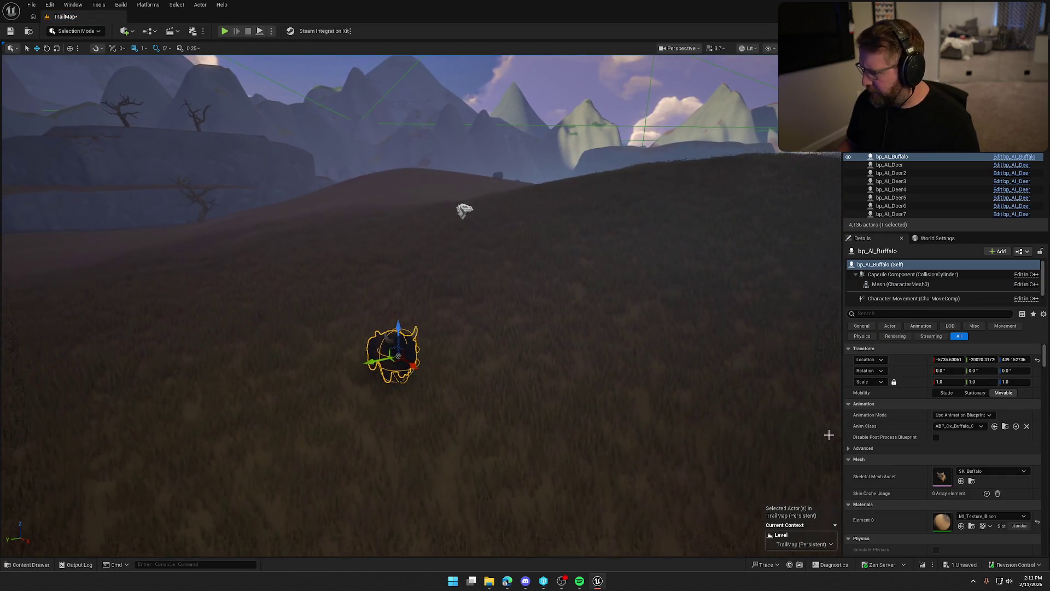
Step: Set the buffalo's Pack Manager to bp_BuffaloPackManager and duplicate it as bp_AI_Buffalo2
scroll(900, 448, down, 10)
scroll(907, 434, down, 10)
scroll(897, 439, down, 10)
scroll(899, 442, down, 10)
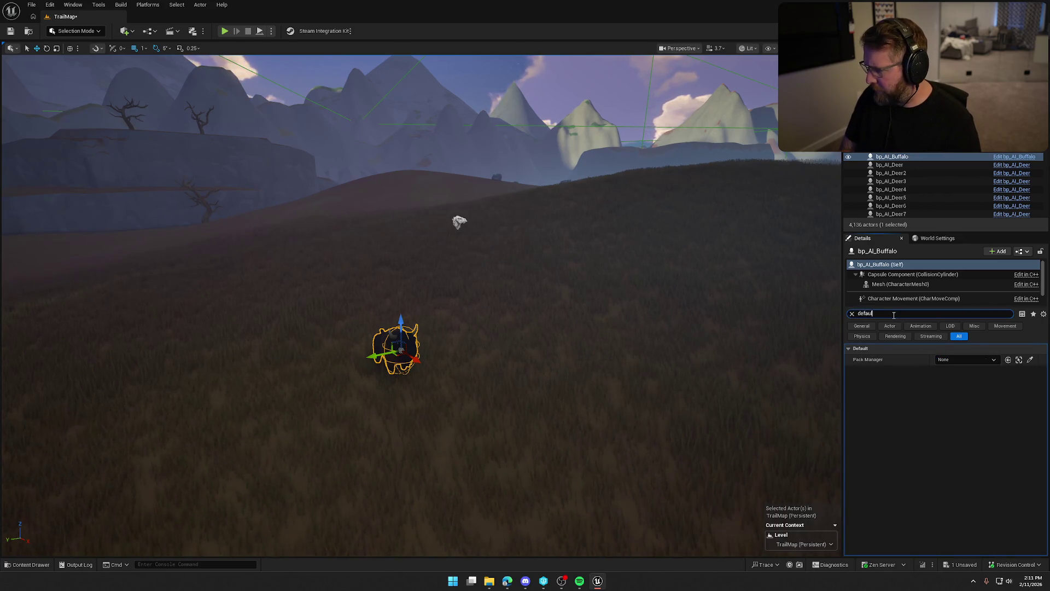
text(t)
scroll(895, 416, down, 5)
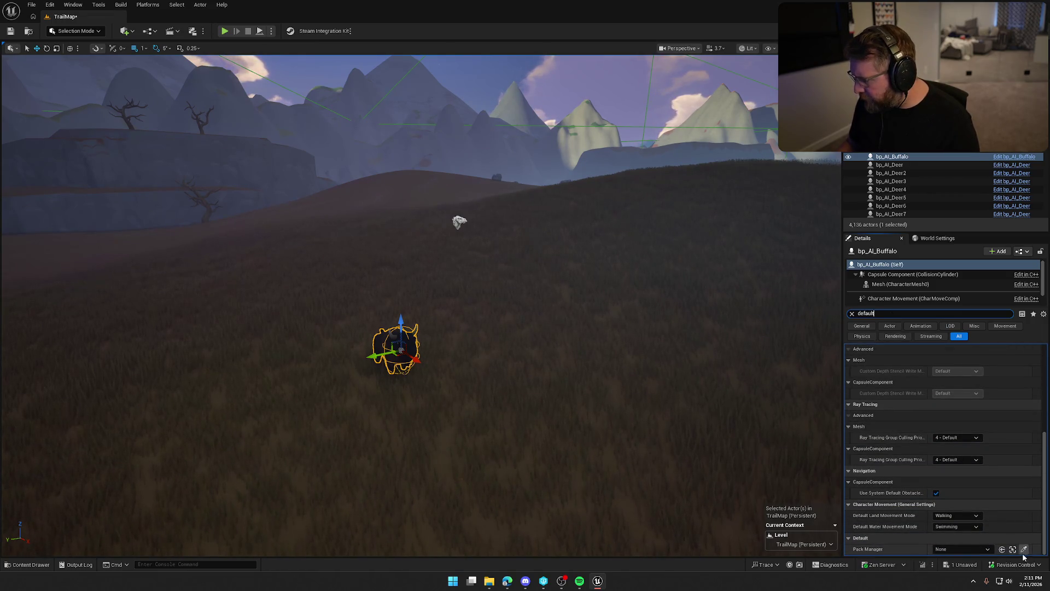
click(1003, 549)
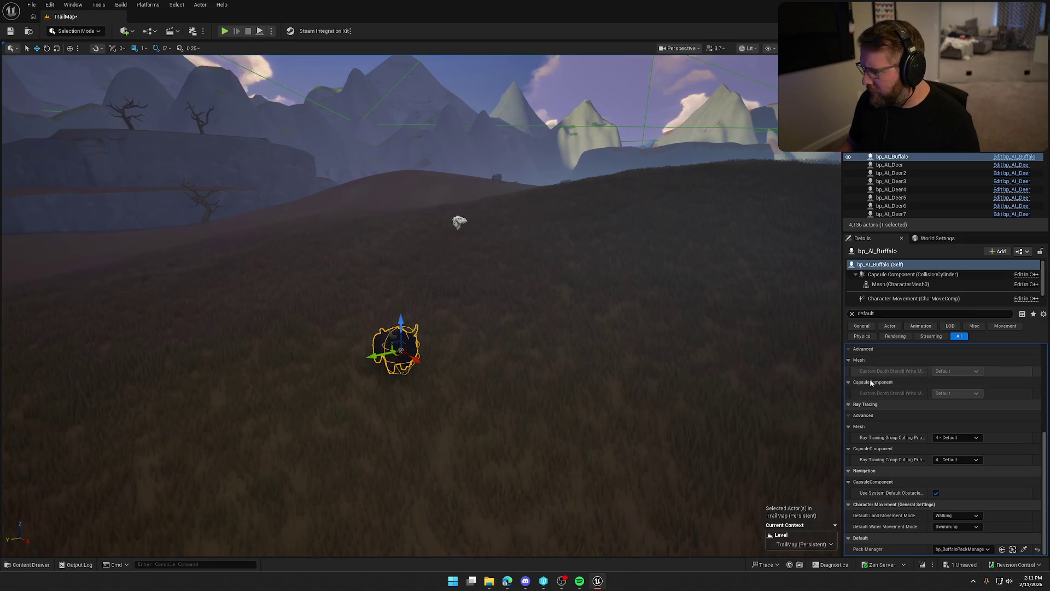
click(851, 313)
click(684, 349)
click(431, 364)
alt+drag(411, 364, 356, 371)
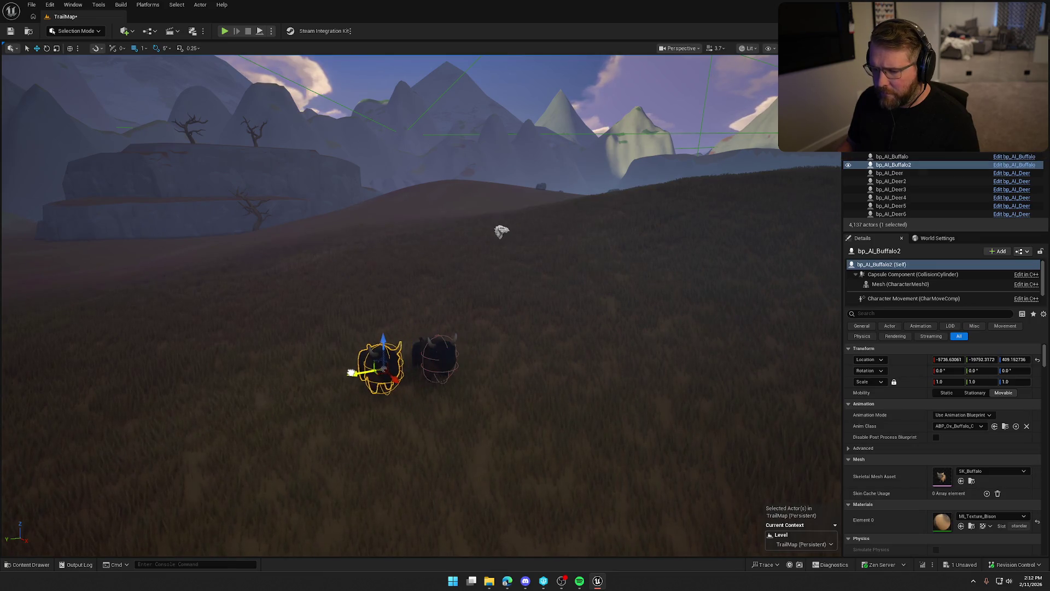
Step: Alt-drag copies of the buffalo pair to make six buffalo in three pairs
scroll(1032, 372, down, 2)
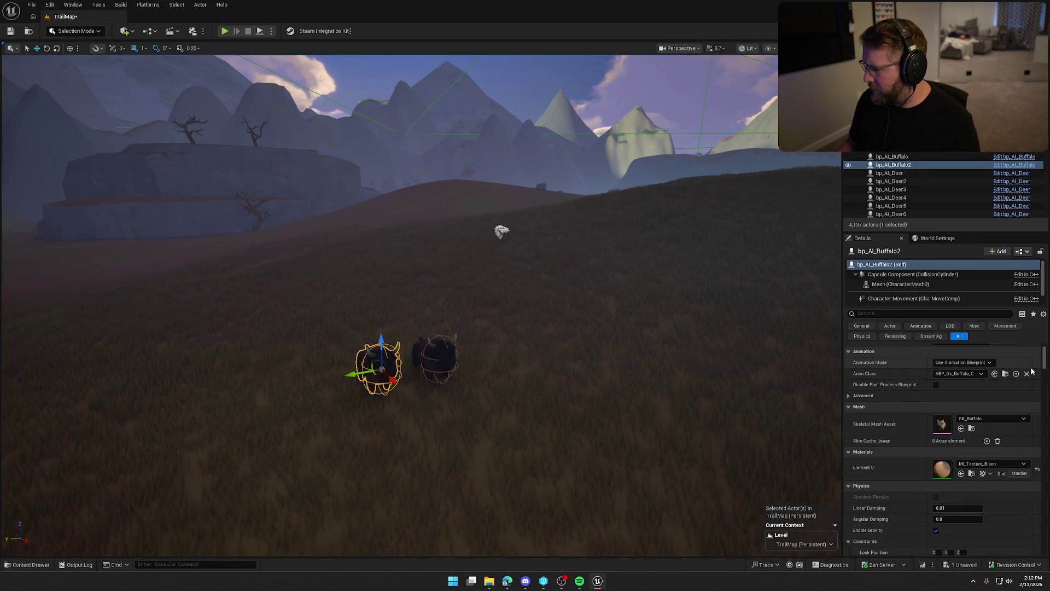
drag(1044, 361, 1044, 536)
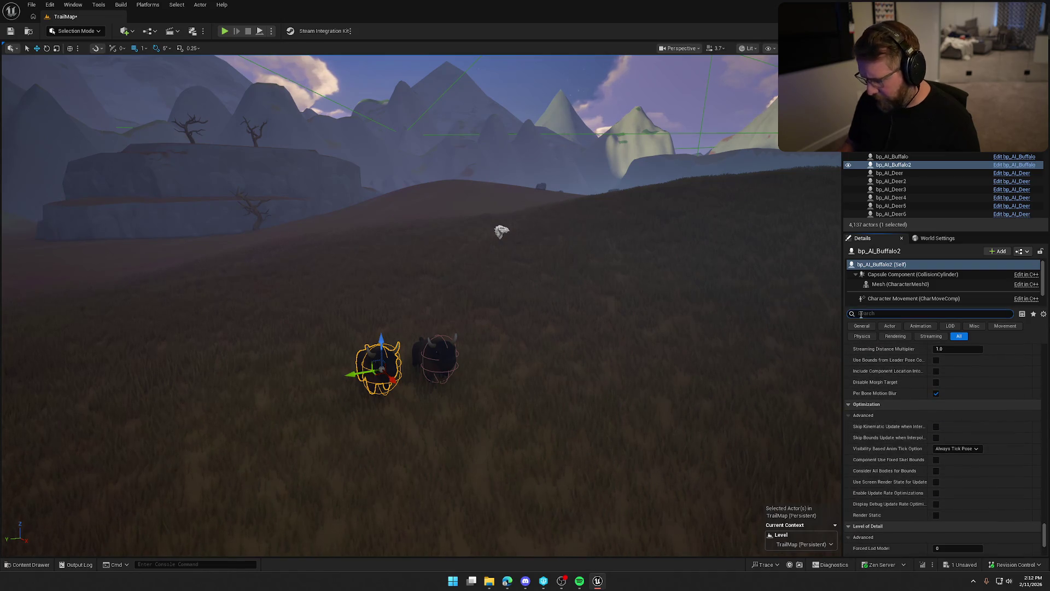
key(BackSpace)
key(BackSpace)
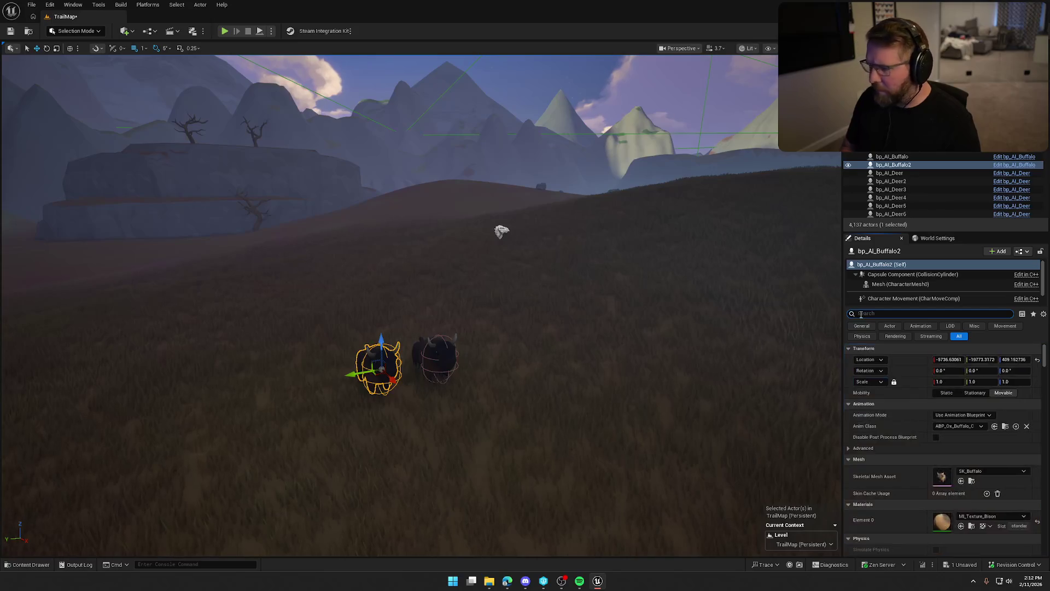
click(543, 324)
scroll(543, 324, up, 3)
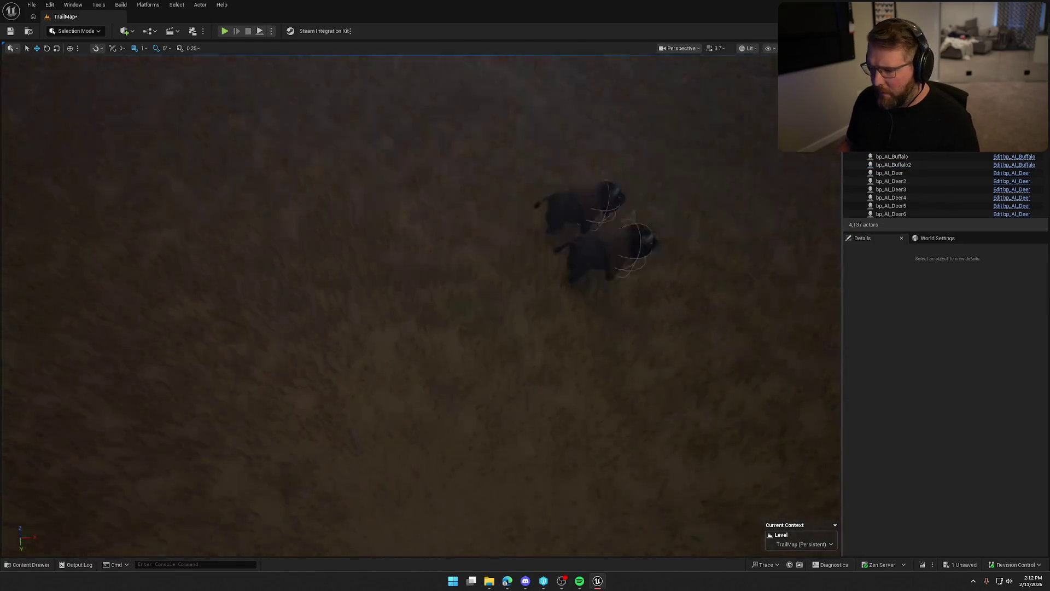
click(468, 285)
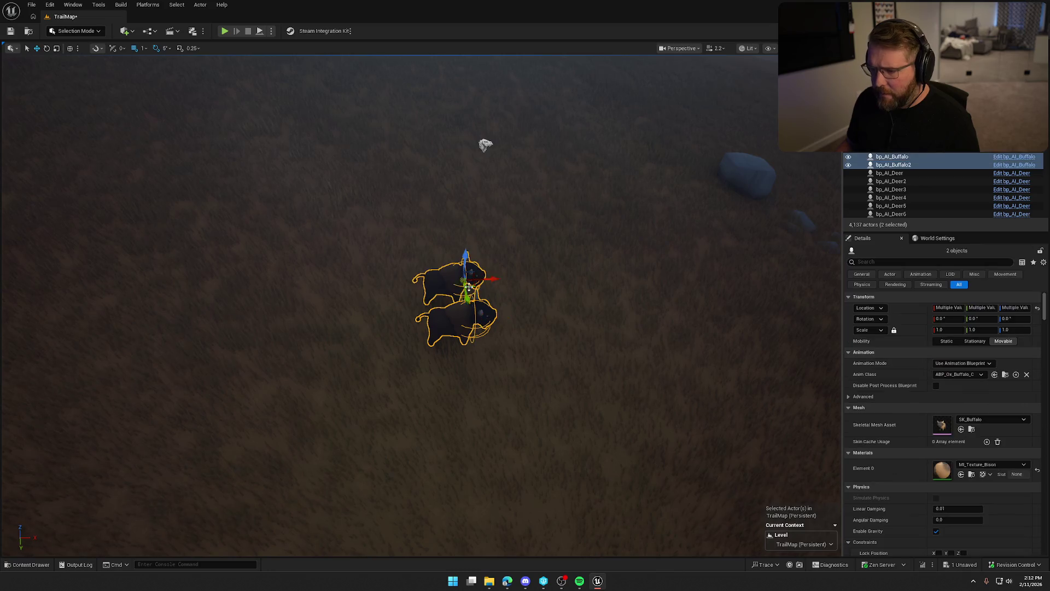
mouse_move(490, 280)
mouse_down()
mouse_move(377, 281)
mouse_move(588, 279)
mouse_up()
key(Escape)
click(481, 143)
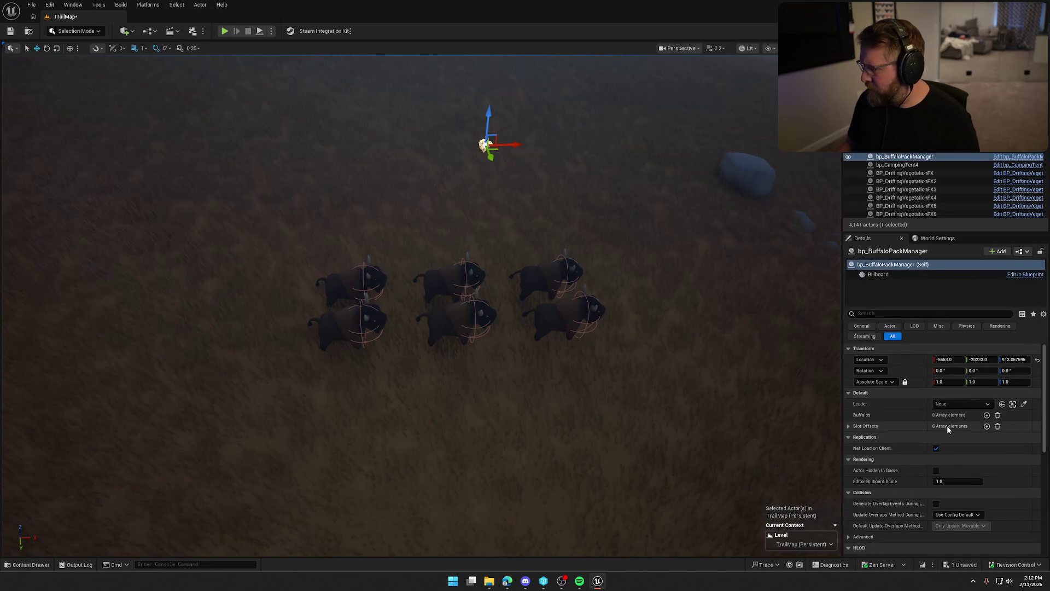
Step: In bp_BuffaloPackManager's Blueprint, make Leader non-instance-editable, compile, and close it
click(1011, 157)
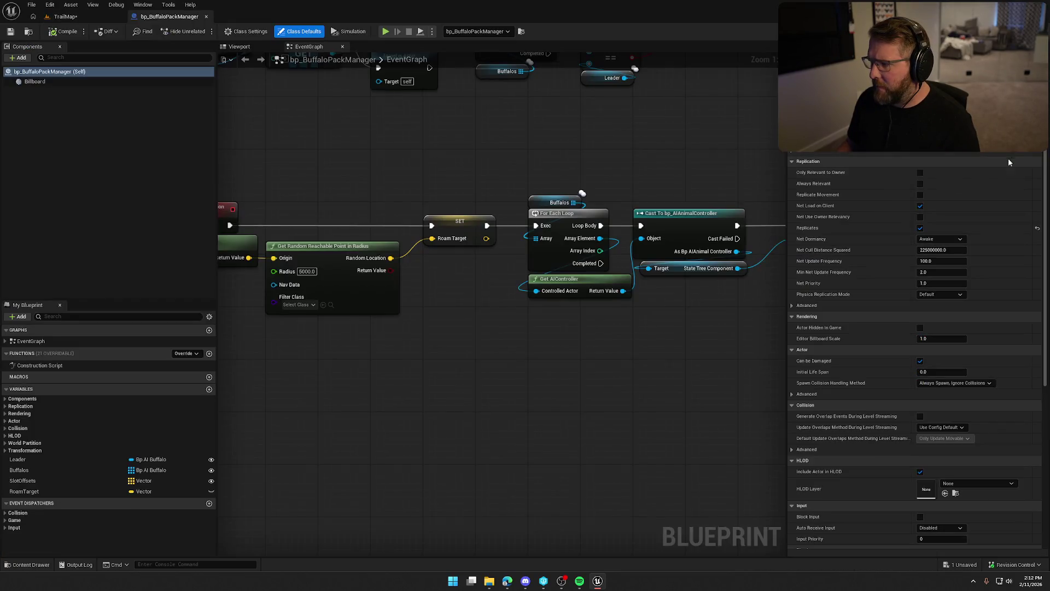
click(211, 460)
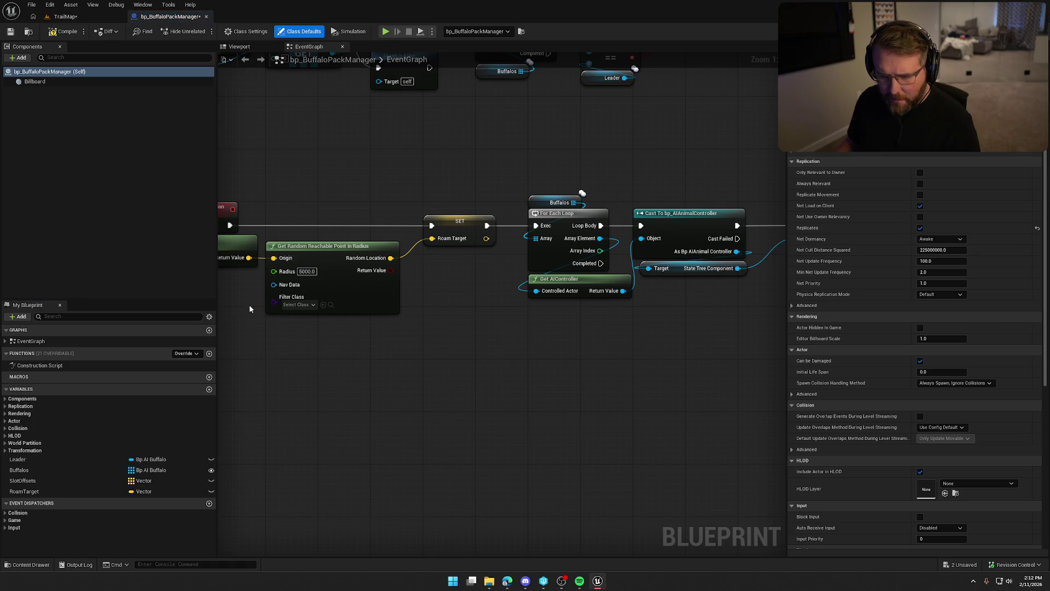
middle_click(195, 19)
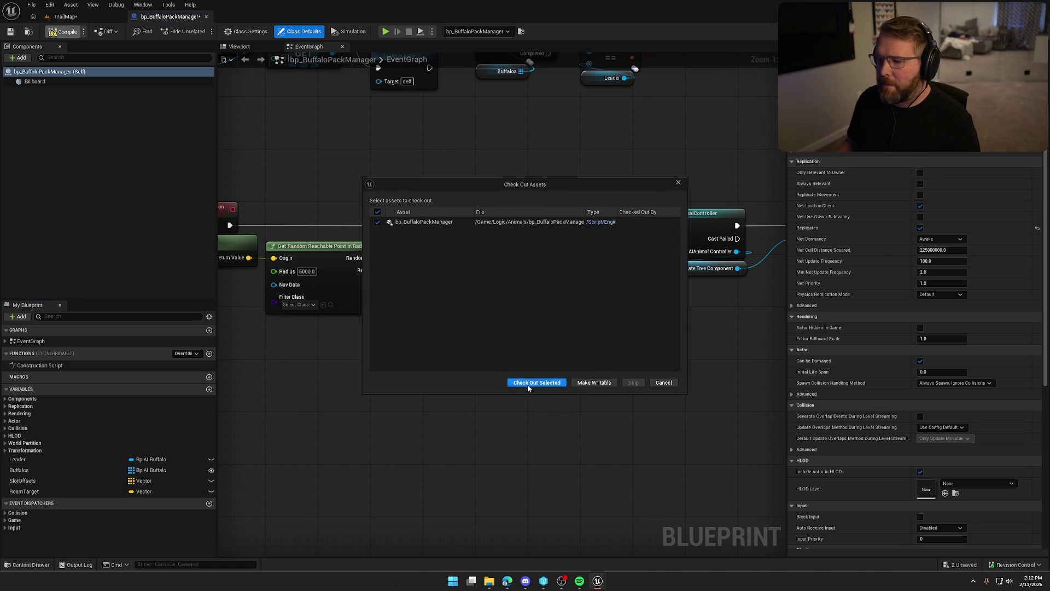
key(Escape)
middle_click(182, 17)
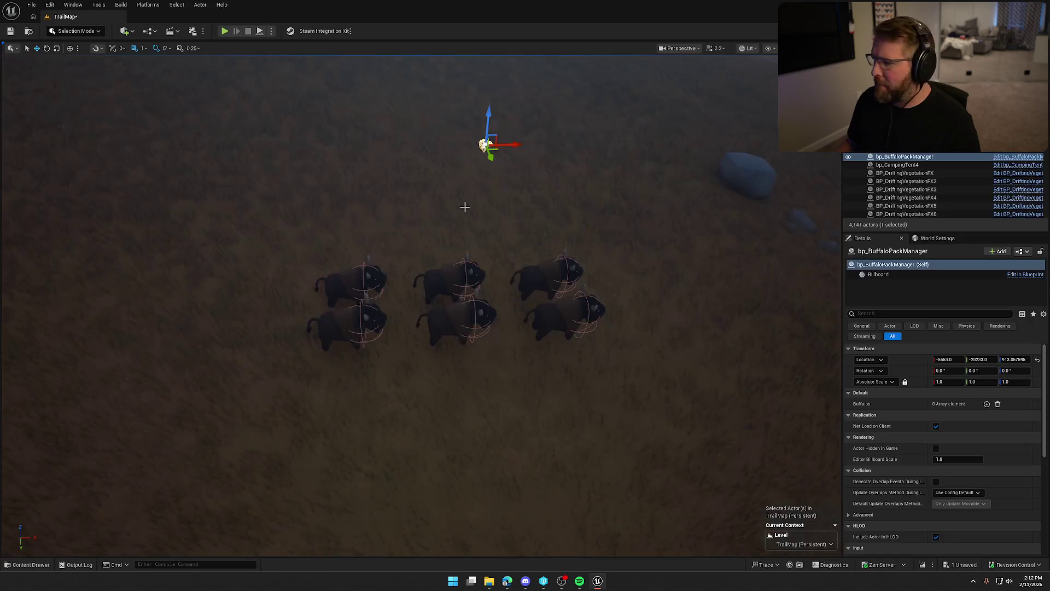
Step: Grow the Buffalos array to six entries and eyedropper-pick a placed AI buffalo for each
click(987, 404)
click(987, 404)
click(987, 404)
click(987, 404)
click(987, 404)
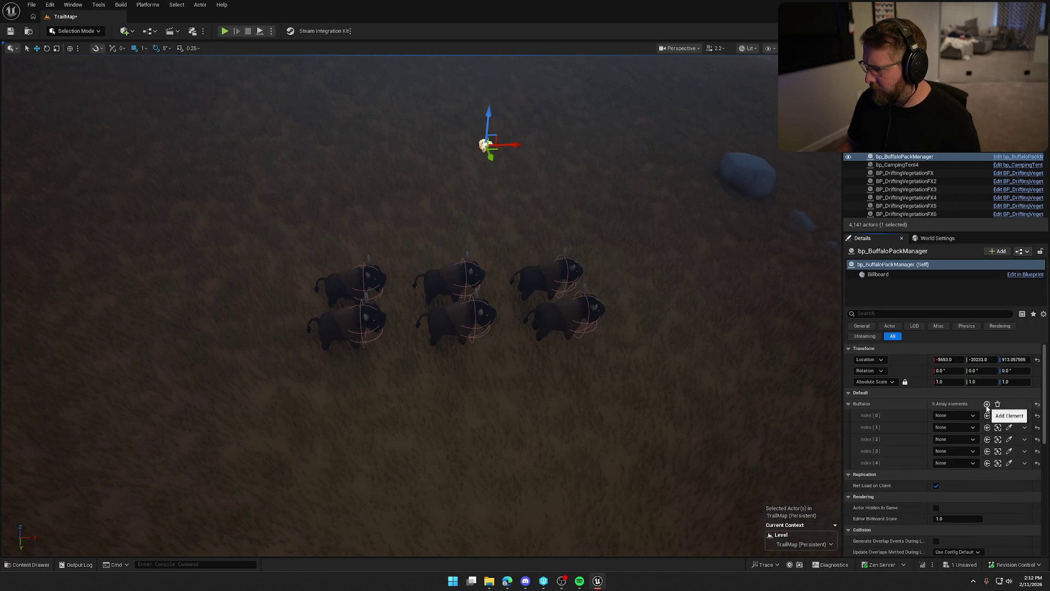
click(987, 404)
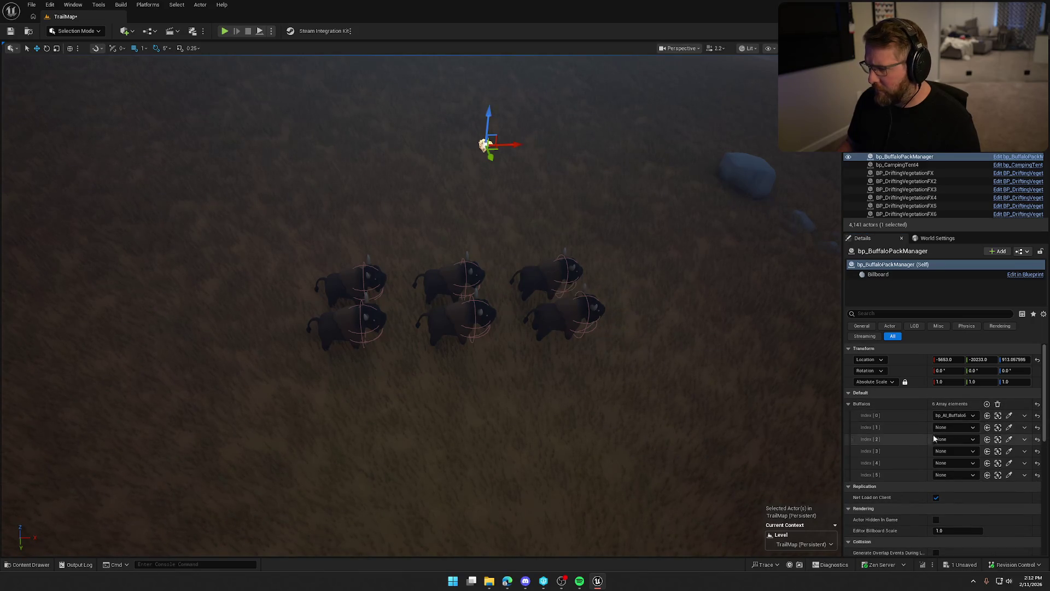
click(1010, 428)
click(1009, 439)
click(1011, 463)
click(1009, 464)
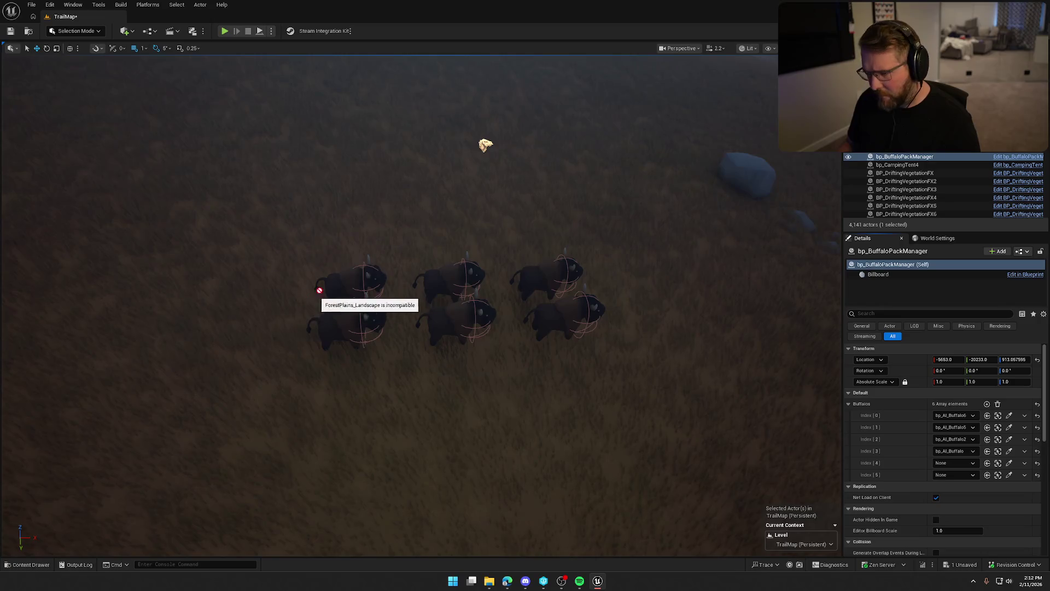
click(1010, 475)
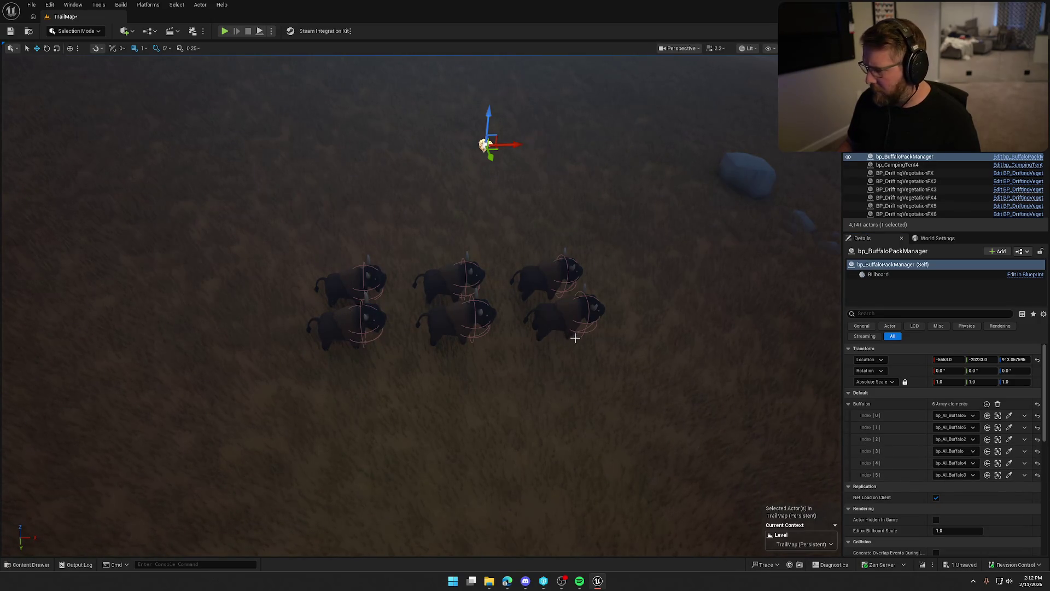
Step: Select all six buffalo with the pack manager and Alt-drag a first copy elsewhere
ctrl+click(351, 281)
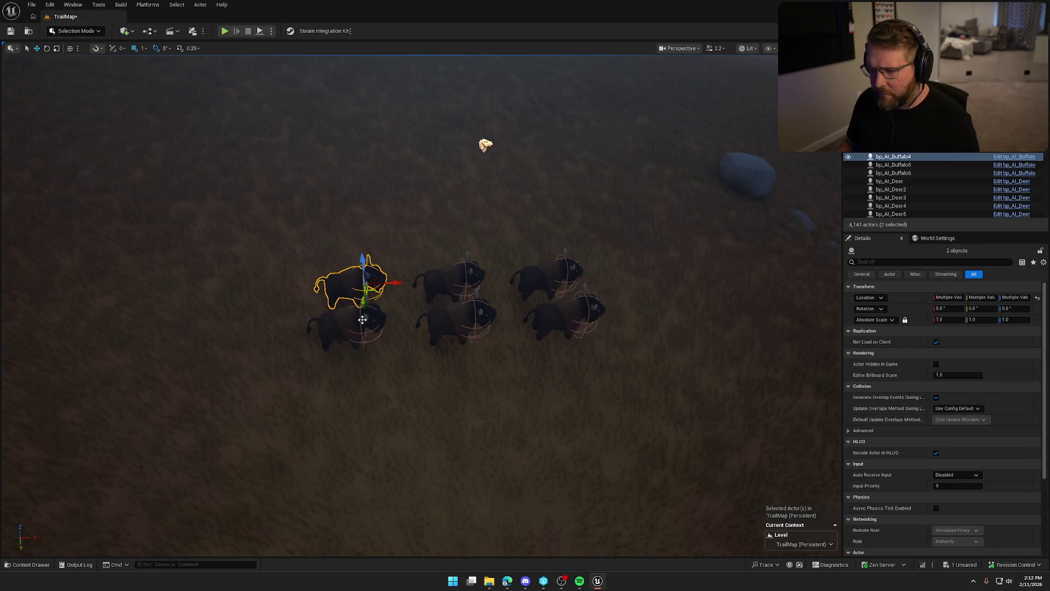
ctrl+click(543, 275)
ctrl+click(569, 315)
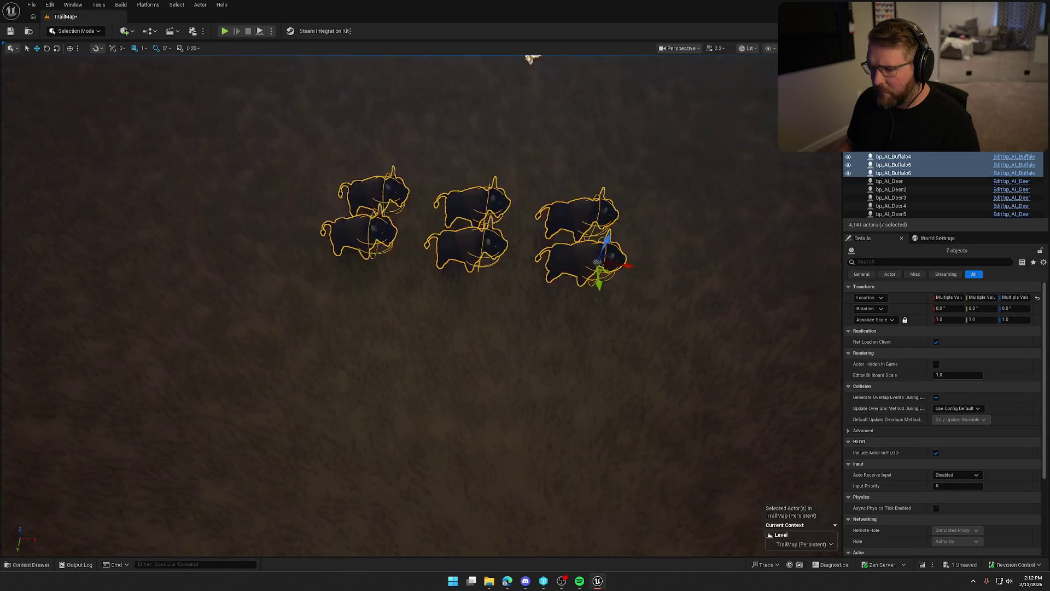
scroll(547, 301, down, 5)
mouse_move(376, 346)
mouse_down()
mouse_move(630, 387)
mouse_move(601, 374)
mouse_up()
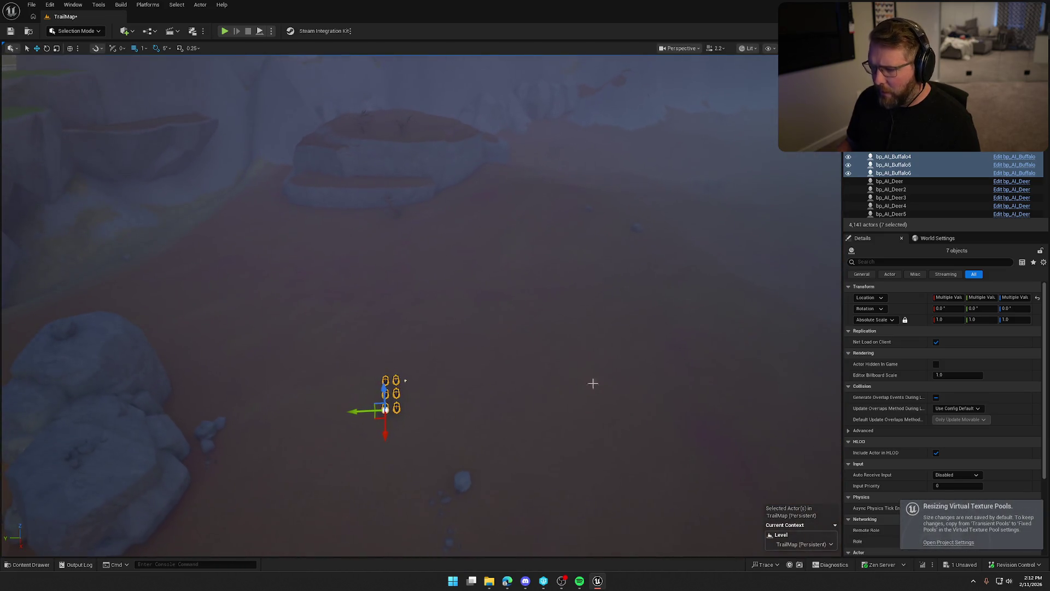
drag(377, 414, 376, 416)
Step: Fly across the terrain and place two more copies of the herd and manager
mouse_move(404, 380)
mouse_down()
mouse_move(416, 356)
mouse_move(457, 388)
mouse_move(443, 356)
mouse_move(373, 279)
mouse_move(412, 275)
mouse_move(438, 251)
mouse_move(547, 235)
mouse_move(695, 244)
mouse_up()
mouse_move(537, 243)
mouse_down()
mouse_move(541, 162)
mouse_move(461, 122)
mouse_move(328, 229)
mouse_move(159, 235)
mouse_move(153, 555)
mouse_move(153, 328)
mouse_up()
alt+drag(159, 449, 481, 256)
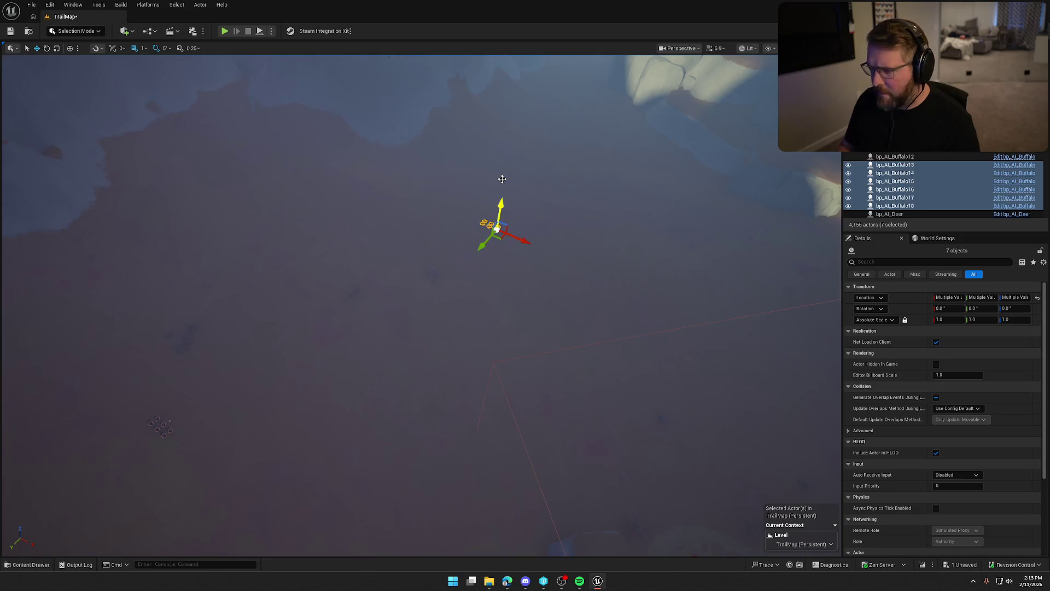
mouse_move(523, 204)
mouse_down()
mouse_move(629, 306)
mouse_move(629, 213)
mouse_move(629, 322)
mouse_move(618, 334)
mouse_move(629, 273)
mouse_up()
mouse_move(196, 290)
mouse_down()
mouse_move(196, 279)
mouse_move(197, 290)
mouse_up()
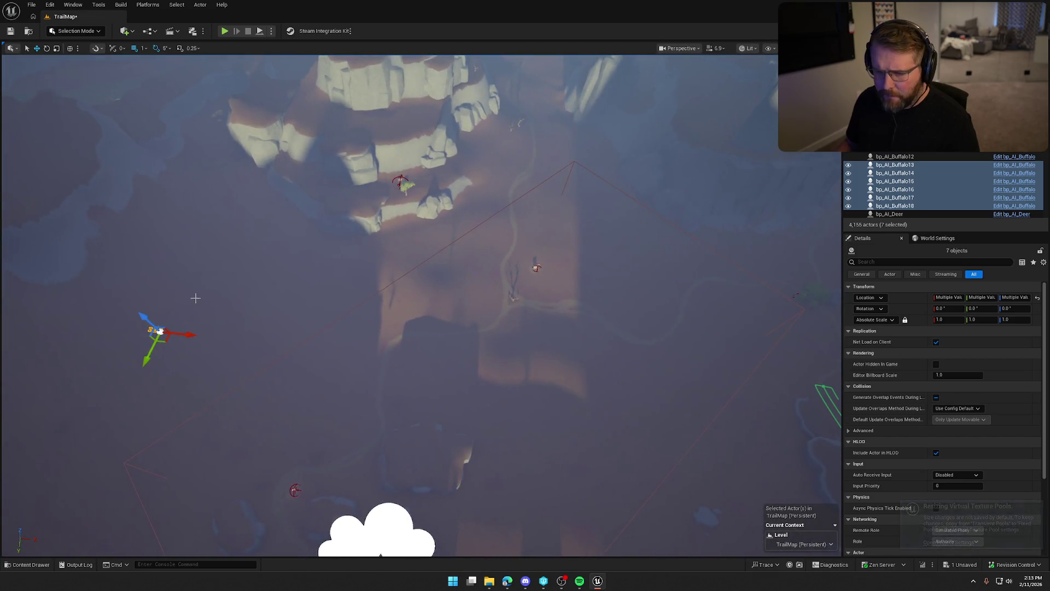
alt+drag(165, 340, 496, 356)
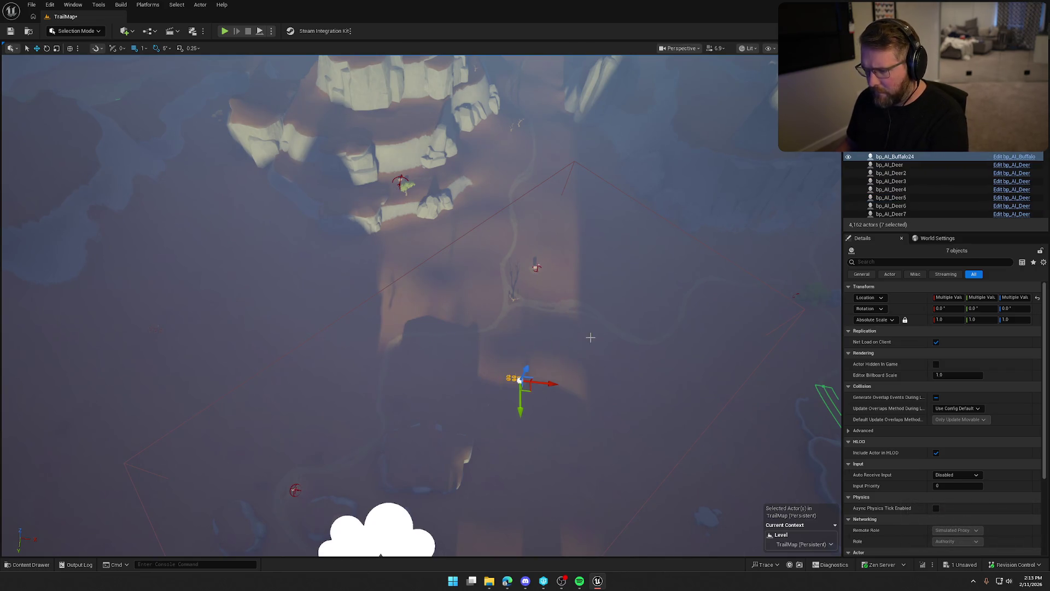
mouse_move(577, 324)
mouse_down()
mouse_move(569, 303)
mouse_move(541, 299)
mouse_up()
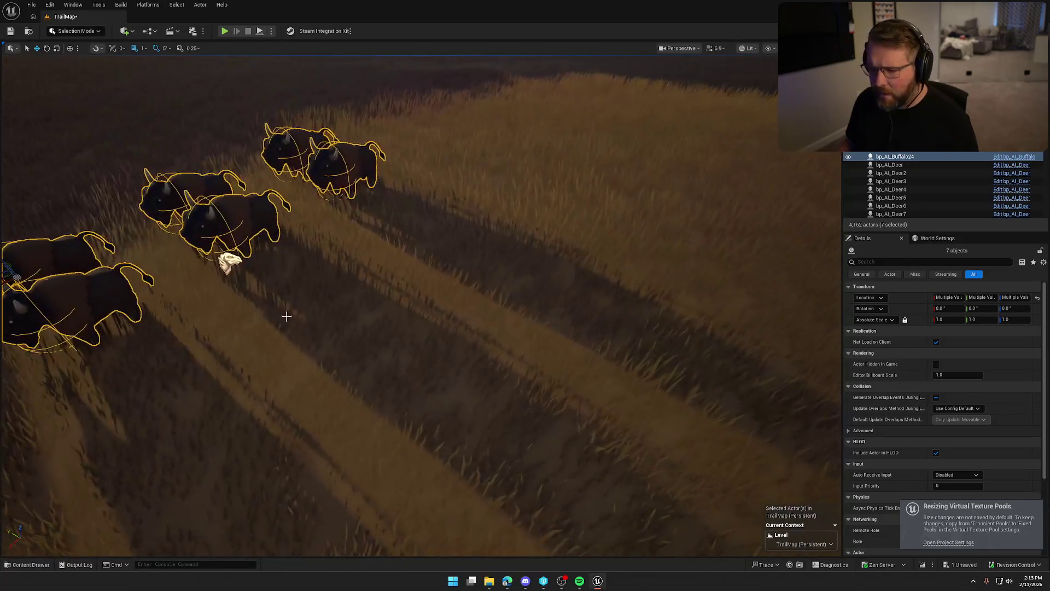
click(228, 262)
Step: Check the Radius in bp_BuffaloPackManager4's EventGraph, then fly high above TrailMap
key(f)
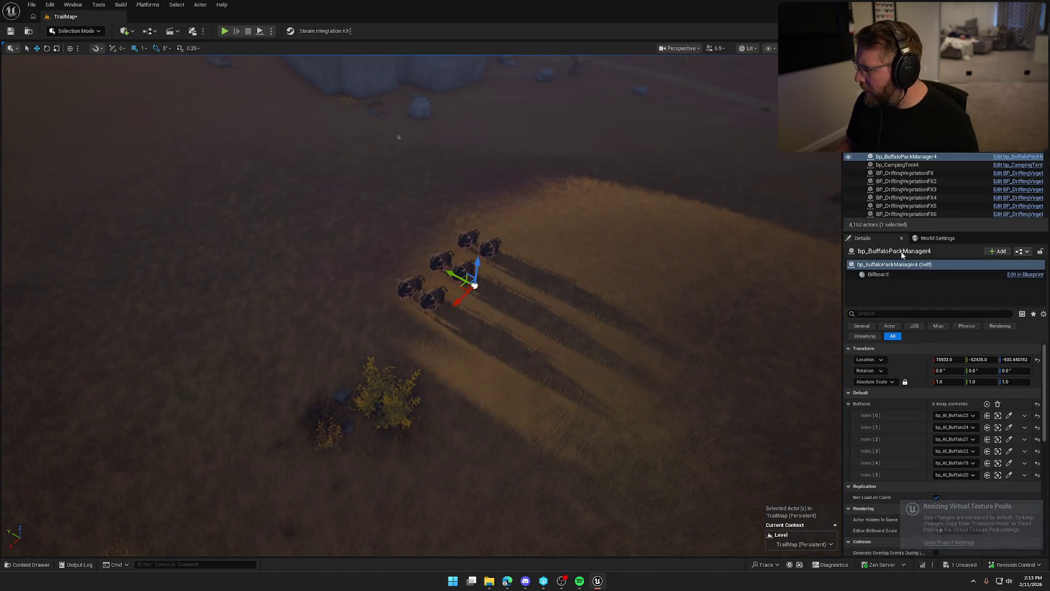
key(ctrl+e)
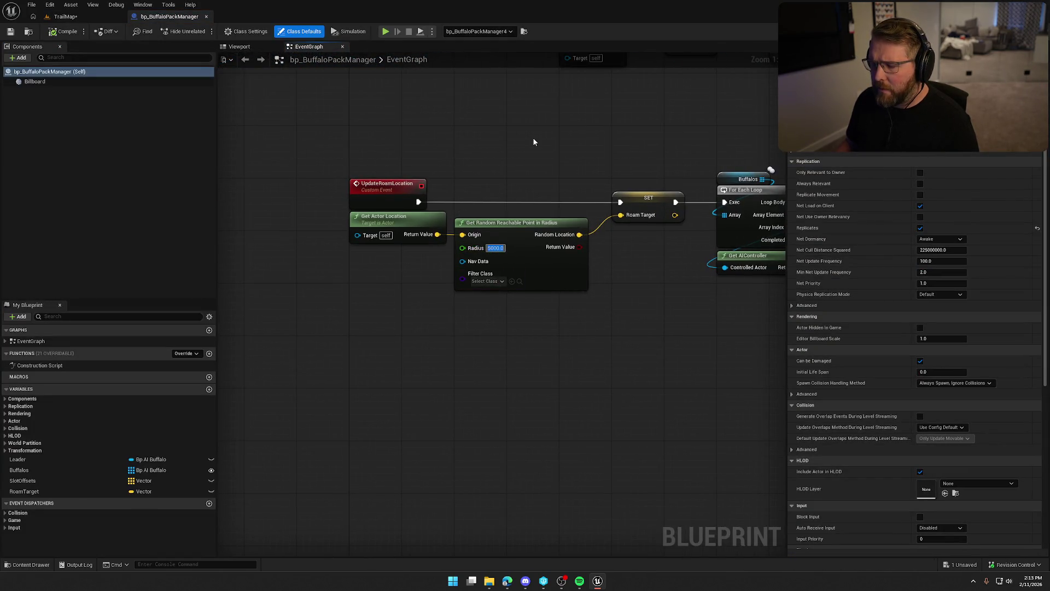
click(396, 135)
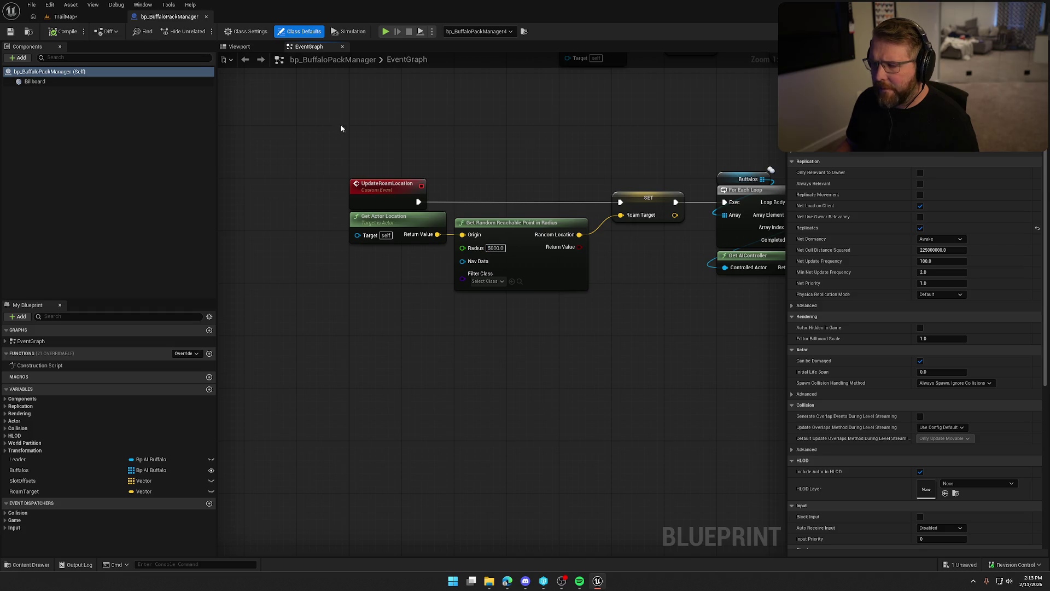
click(75, 18)
click(383, 236)
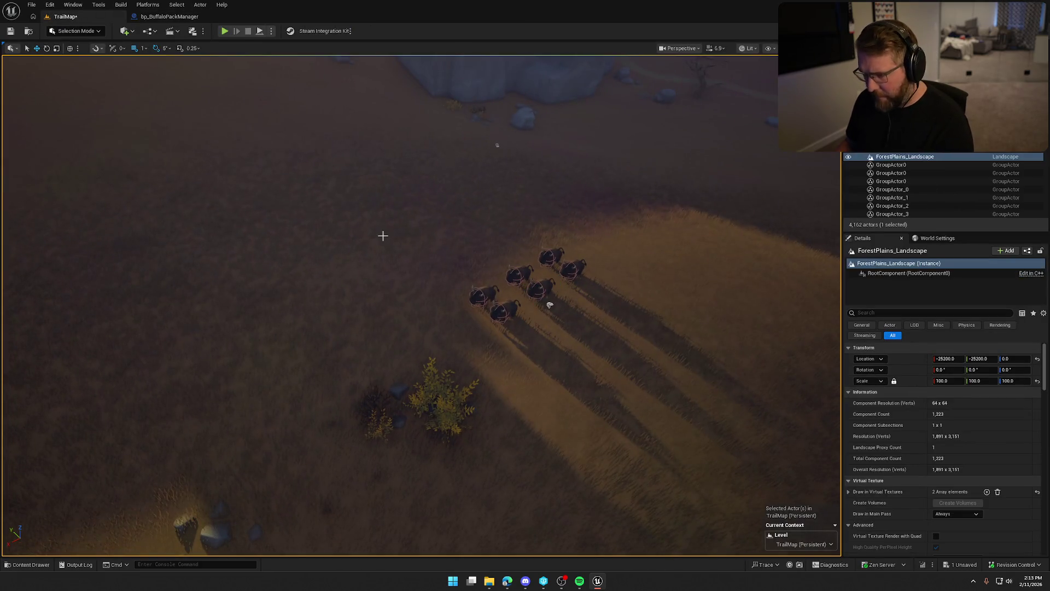
mouse_move(383, 236)
mouse_down()
mouse_move(384, 175)
mouse_move(383, 234)
mouse_up()
key(Escape)
scroll(560, 304, down, 5)
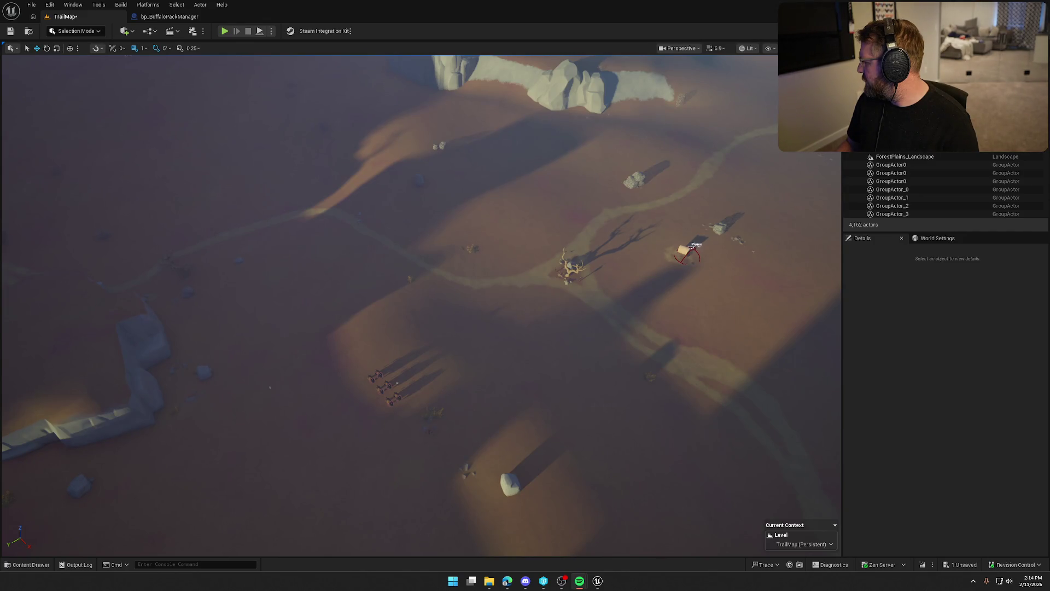
Step: Swing the camera over the canyon and bring up the buffalo asset search in the Content Drawer
drag(611, 342, 602, 344)
drag(467, 312, 466, 312)
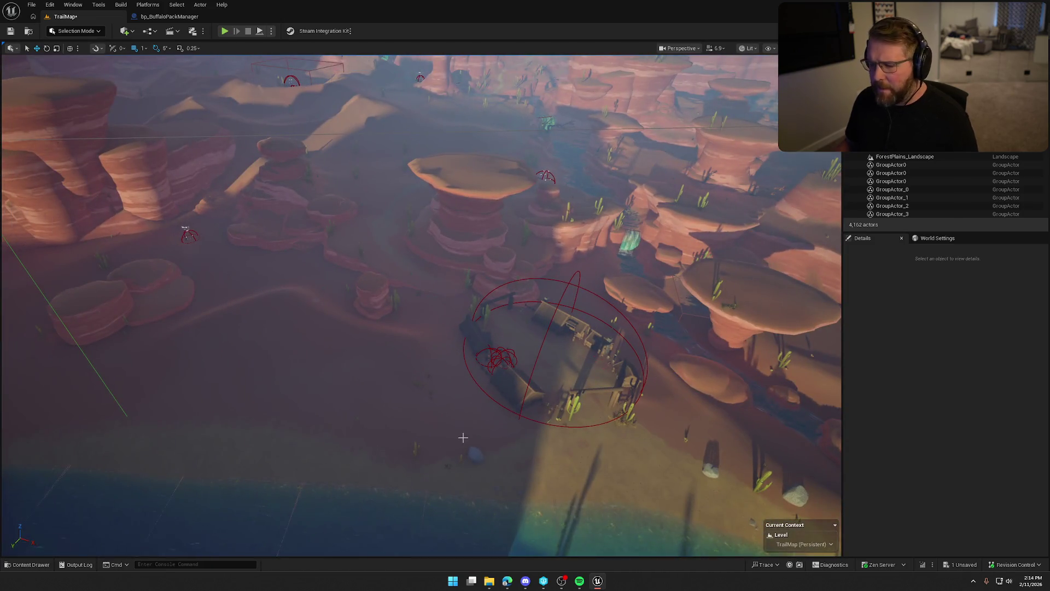
key(ctrl+space)
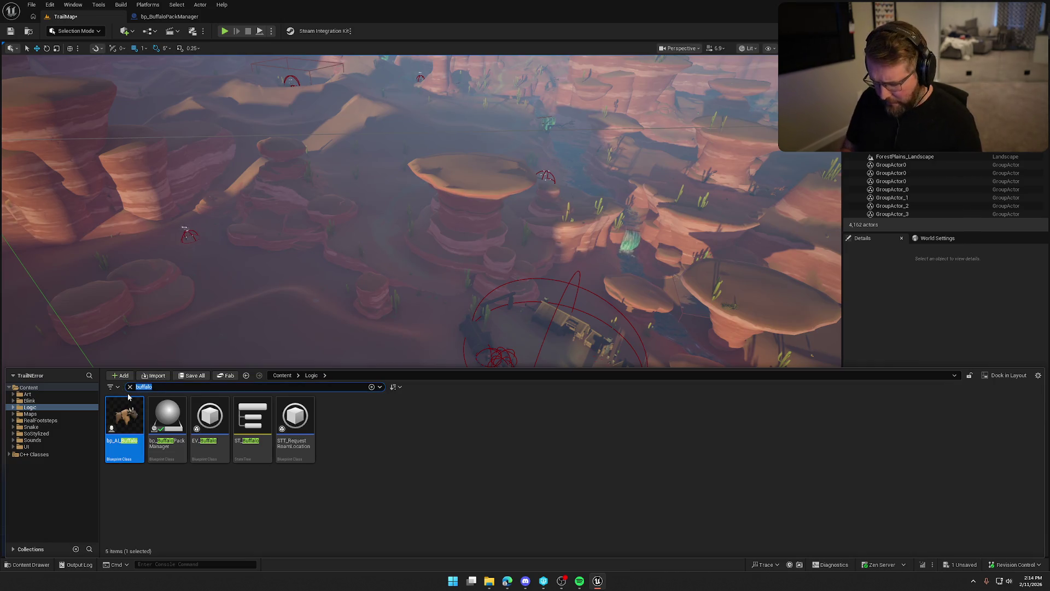
Step: Drag the first two bp_AI_Snake actors from the Snake search into the desert
drag(396, 292, 396, 293)
key(ctrl+space)
mouse_move(134, 427)
mouse_down()
mouse_move(508, 339)
mouse_move(497, 356)
mouse_up()
drag(534, 386, 534, 386)
drag(396, 292, 397, 293)
key(ctrl+space)
drag(124, 421, 359, 117)
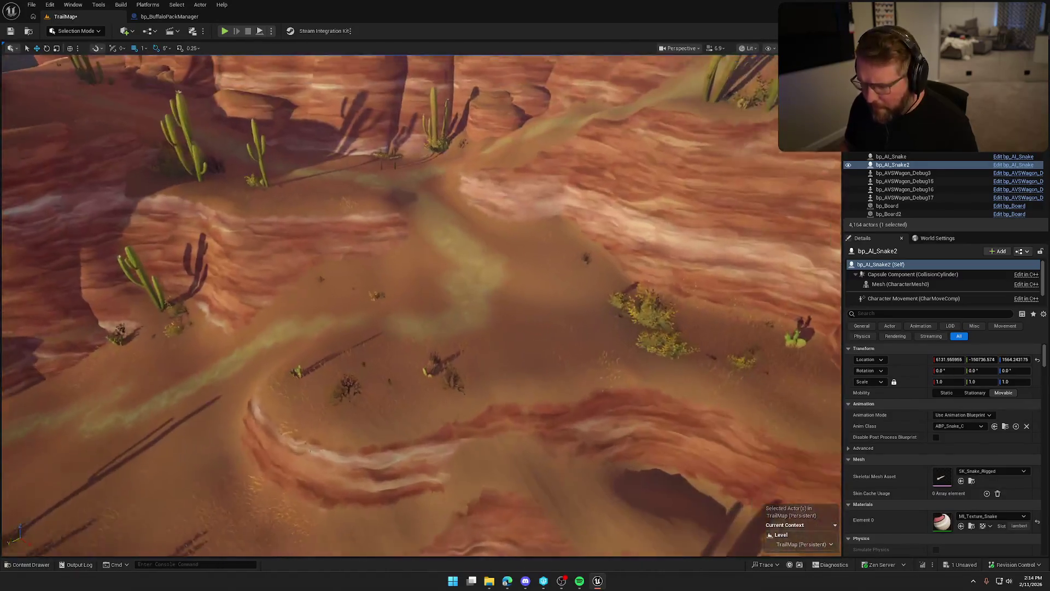
Step: Place three more AI snakes on the canyon slopes and sand, making five
key(ctrl+space)
mouse_move(139, 427)
mouse_down()
mouse_move(516, 298)
mouse_move(567, 297)
mouse_up()
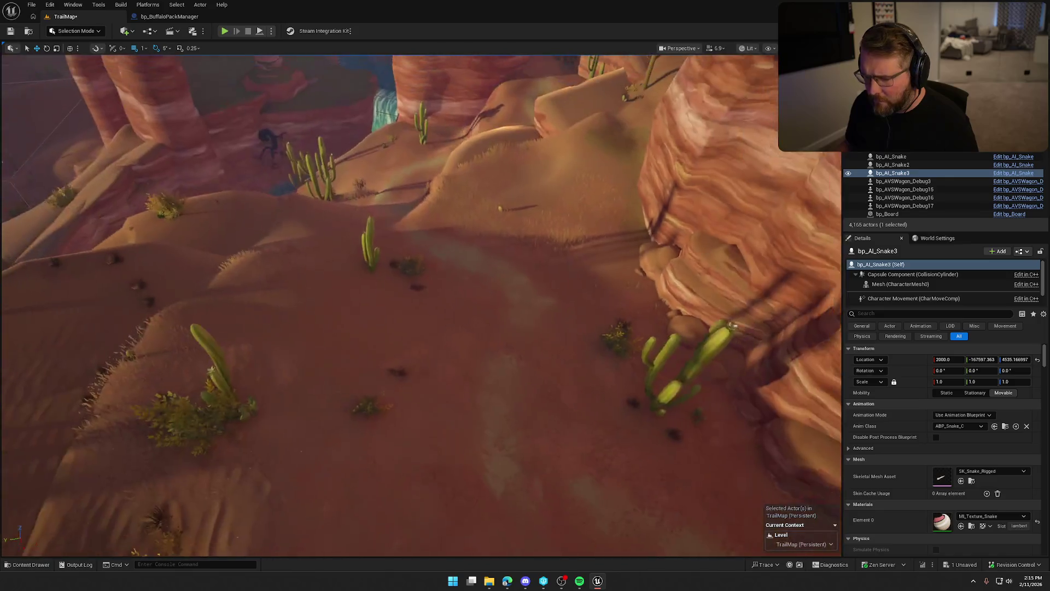
key(ctrl+space)
drag(123, 422, 342, 296)
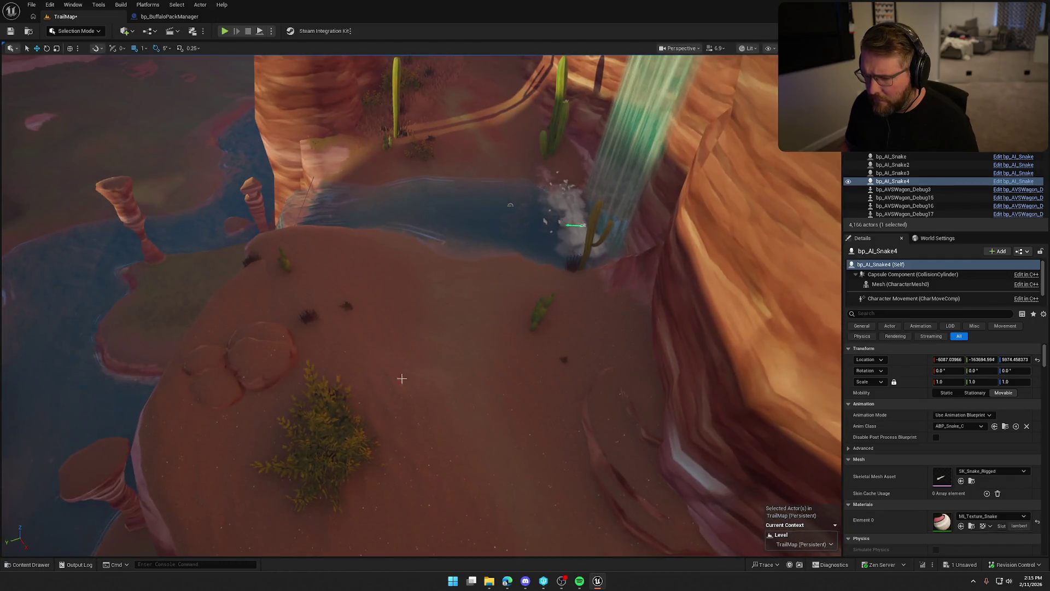
key(ctrl+space)
key(ctrl+space)
drag(323, 295, 325, 293)
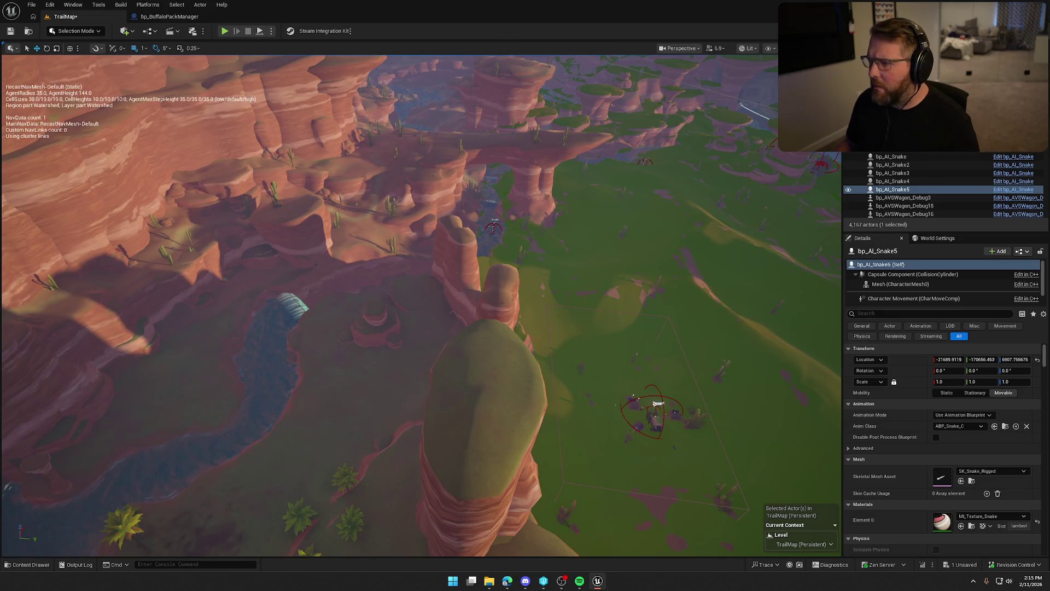
Step: Filter the Outliner and frame NavMeshBoundsVolume and NavMeshBoundsVolume2 to inspect navmesh coverage
text(buff)
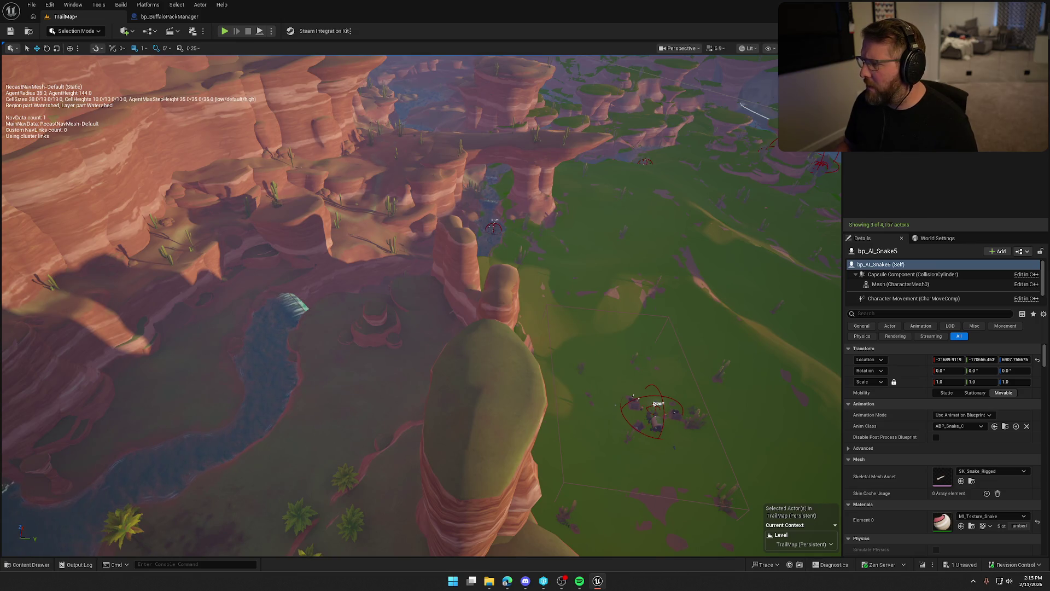
double_click(875, 71)
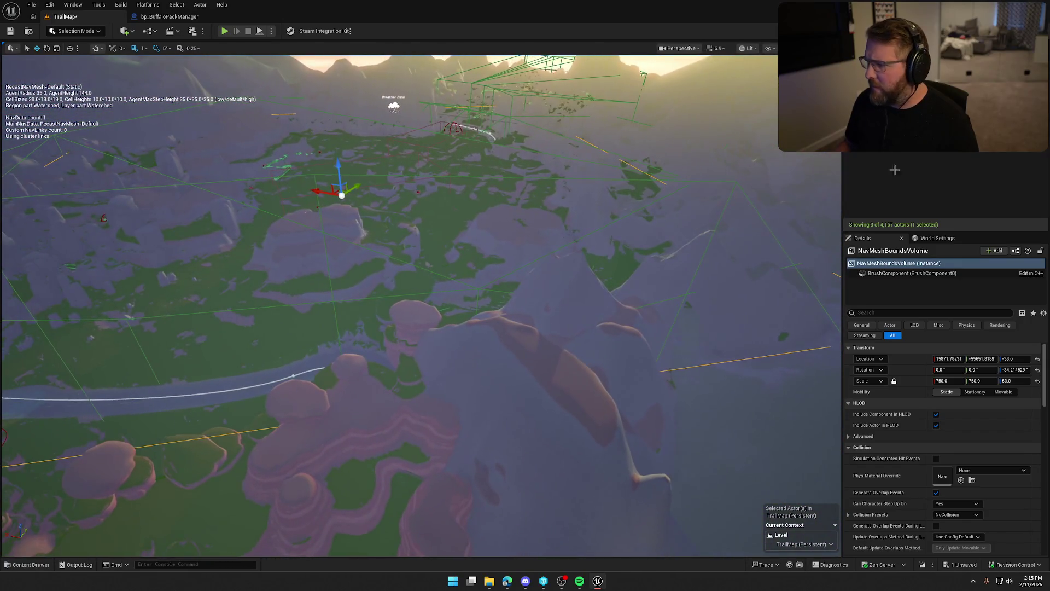
double_click(881, 81)
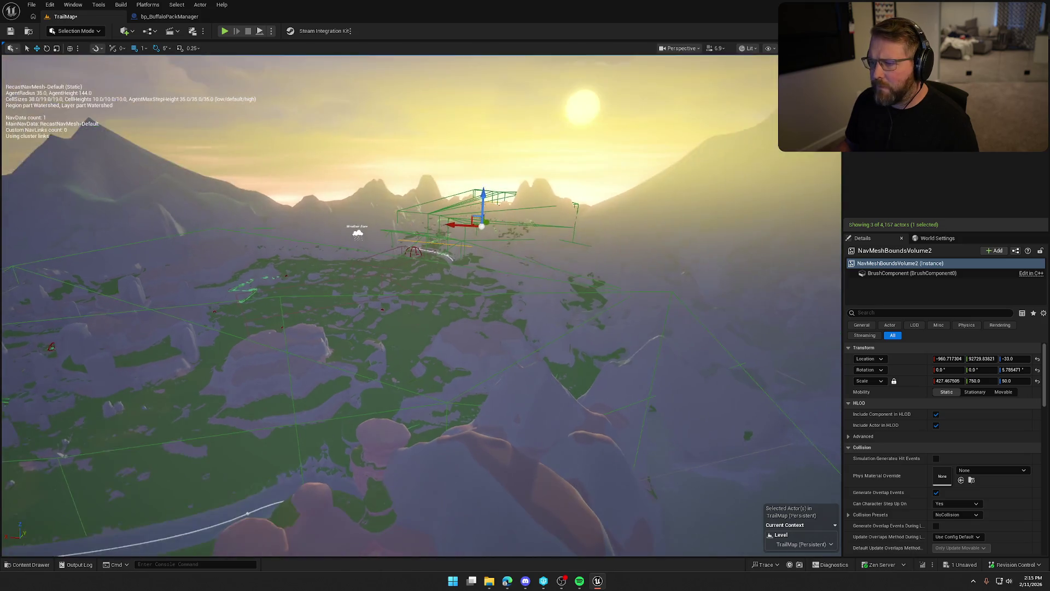
double_click(880, 71)
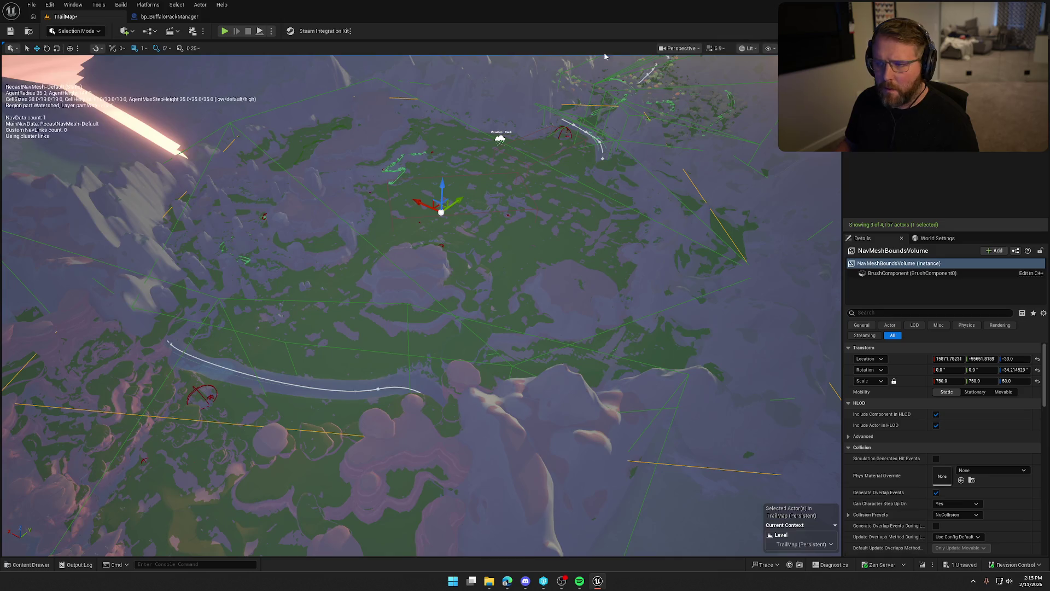
click(679, 48)
Step: Switch the viewport to the Top orthographic view and frame the map
click(690, 100)
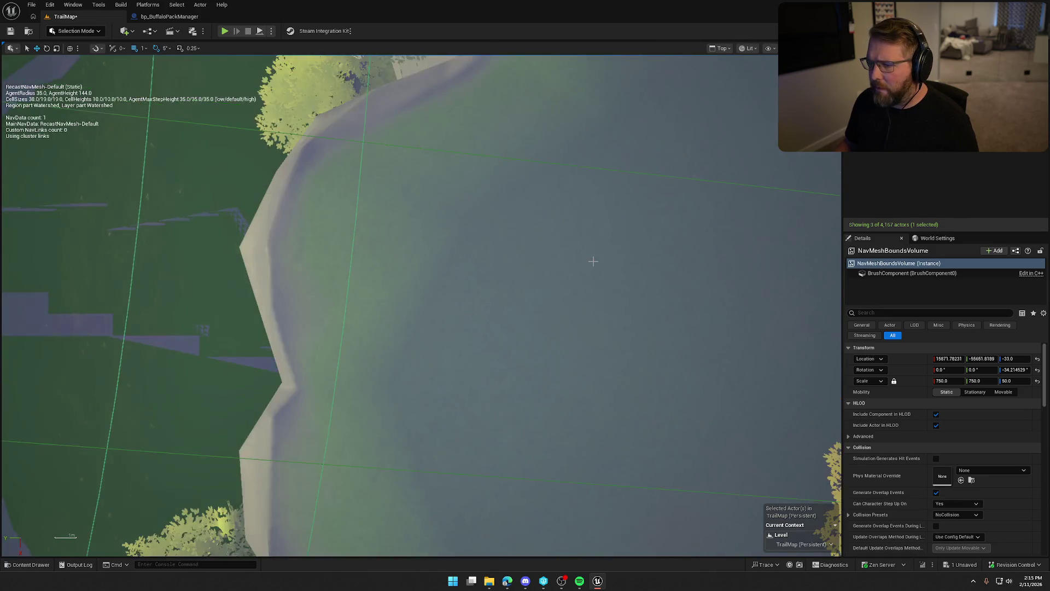
scroll(590, 254, down, 5)
scroll(591, 254, down, 10)
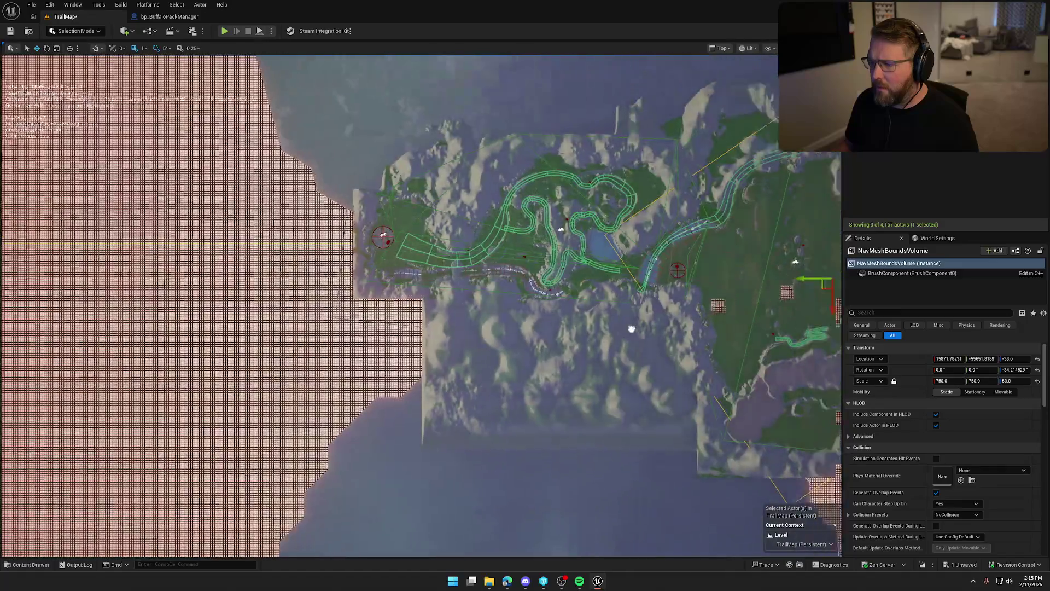
scroll(243, 358, up, 3)
mouse_move(368, 351)
mouse_down()
mouse_move(339, 313)
mouse_move(229, 274)
mouse_move(311, 305)
mouse_up()
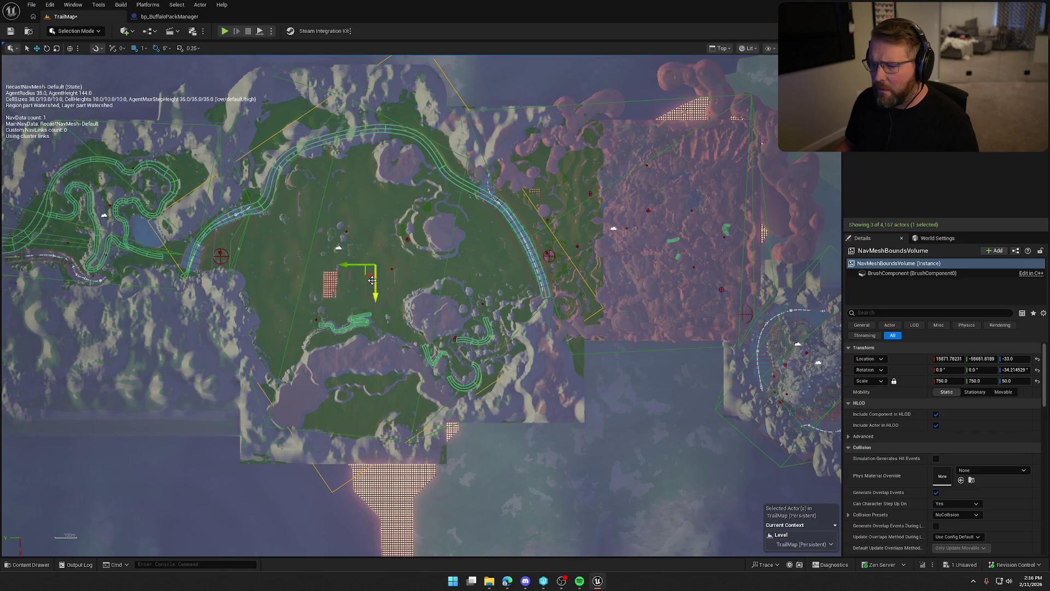
Step: Duplicate the NavMeshBoundsVolume onto the pink canyon area and check the rebuilt navmesh coverage
mouse_move(372, 281)
mouse_down()
mouse_move(673, 235)
mouse_move(547, 293)
mouse_up()
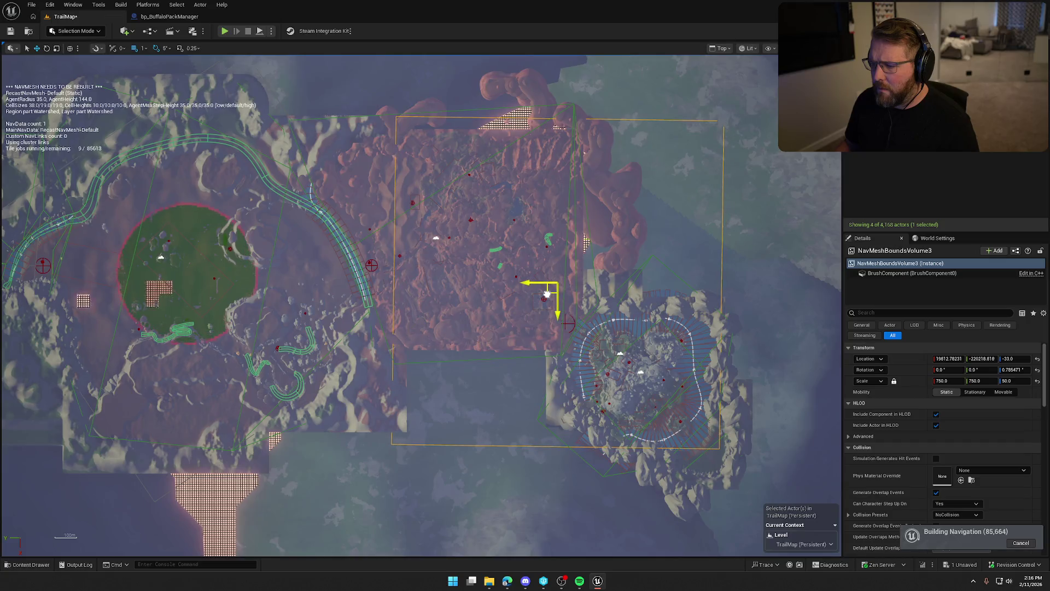
scroll(989, 459, down, 2)
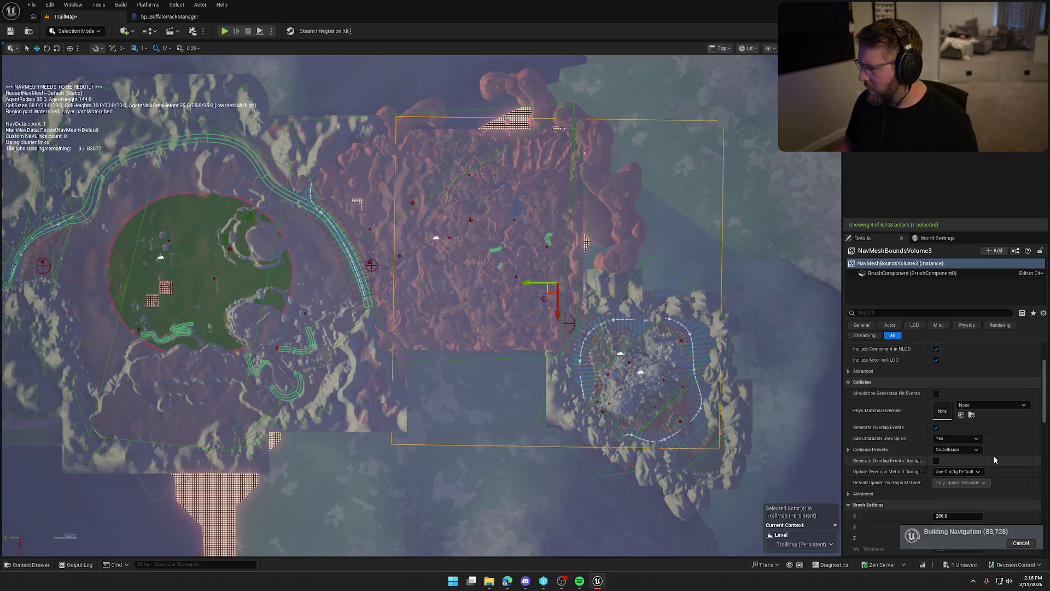
scroll(999, 455, up, 2)
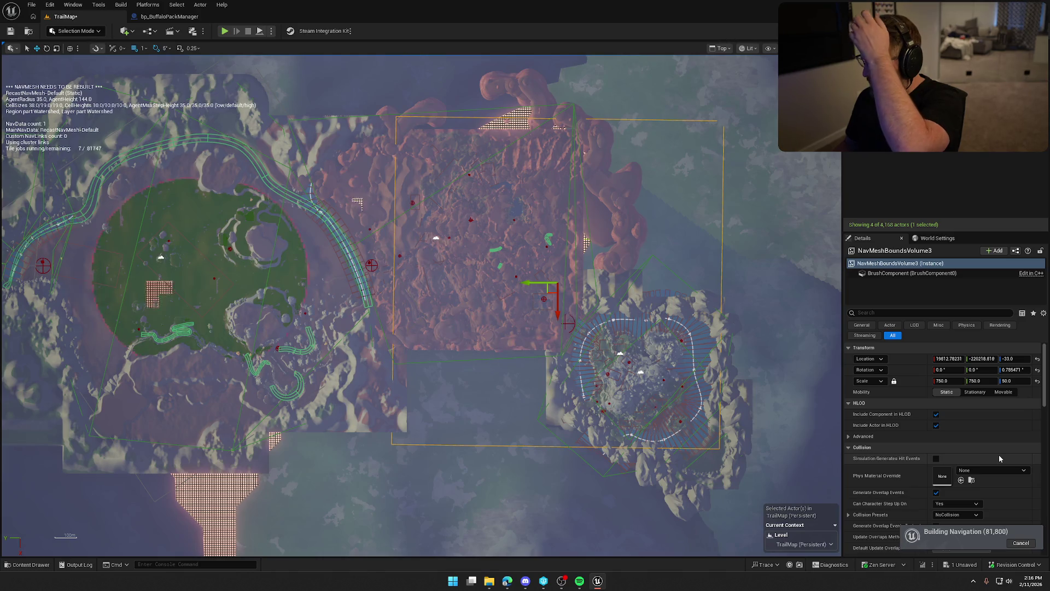
mouse_move(553, 277)
mouse_down()
mouse_move(495, 268)
mouse_move(683, 293)
mouse_up()
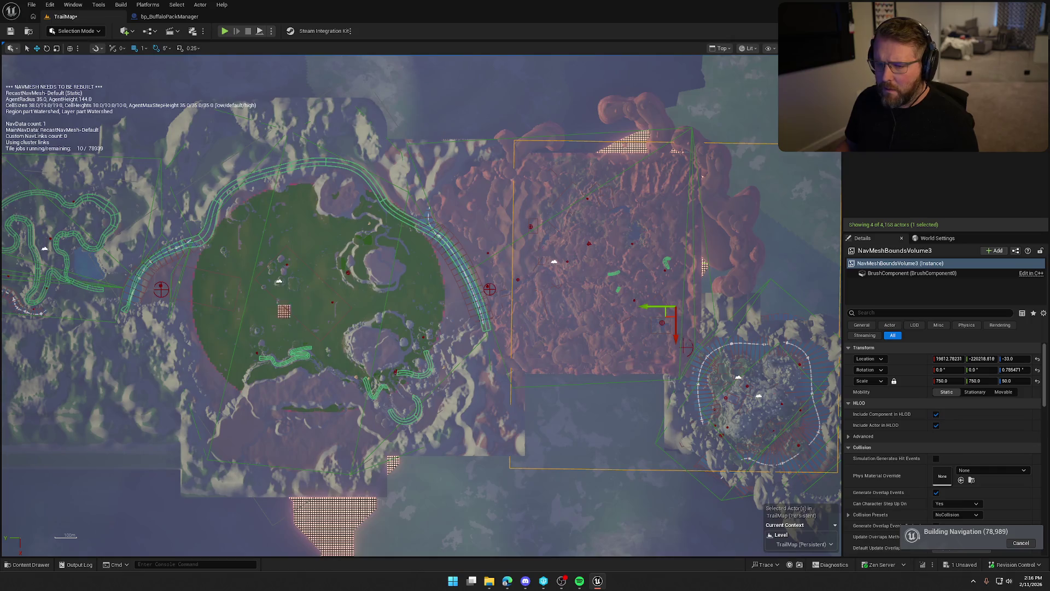
mouse_move(702, 176)
mouse_down()
mouse_move(645, 218)
mouse_move(733, 263)
mouse_move(709, 337)
mouse_up()
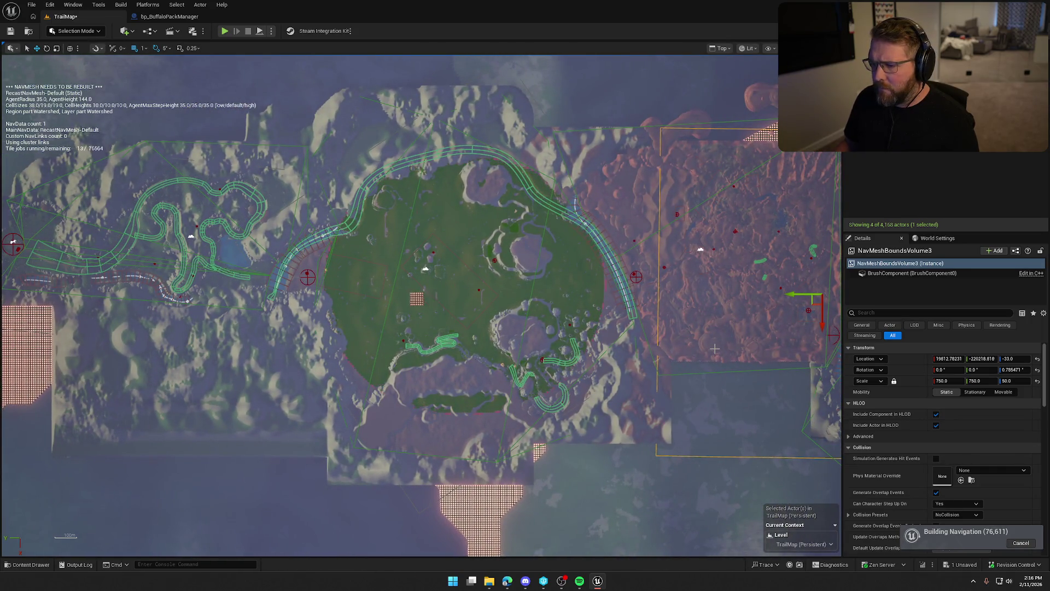
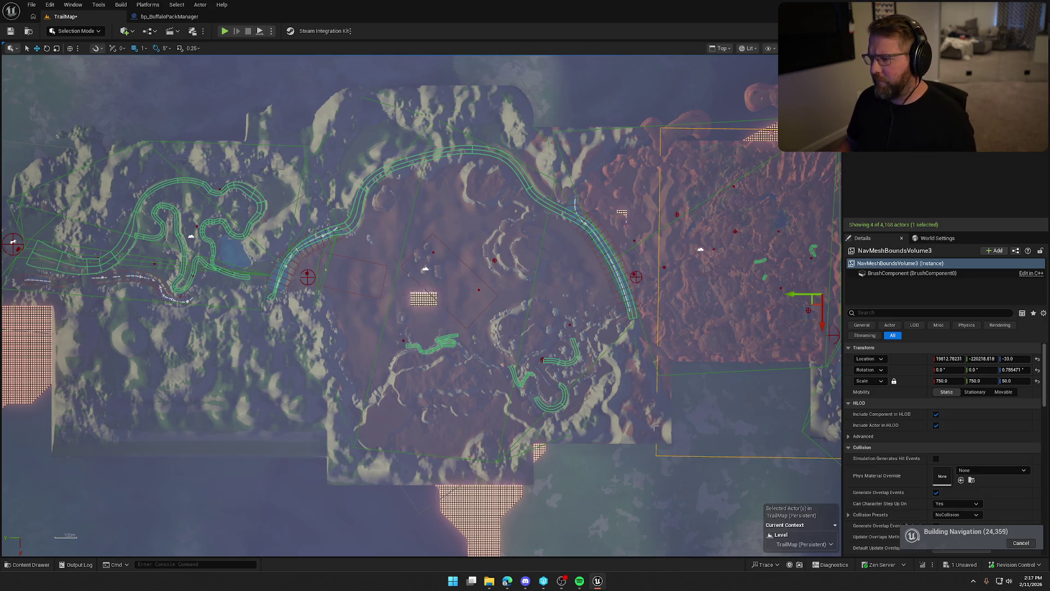
Step: Unlock the scale lock, set NavMeshBoundsVolume3's Z scale to 100, and switch to Perspective view
key(f)
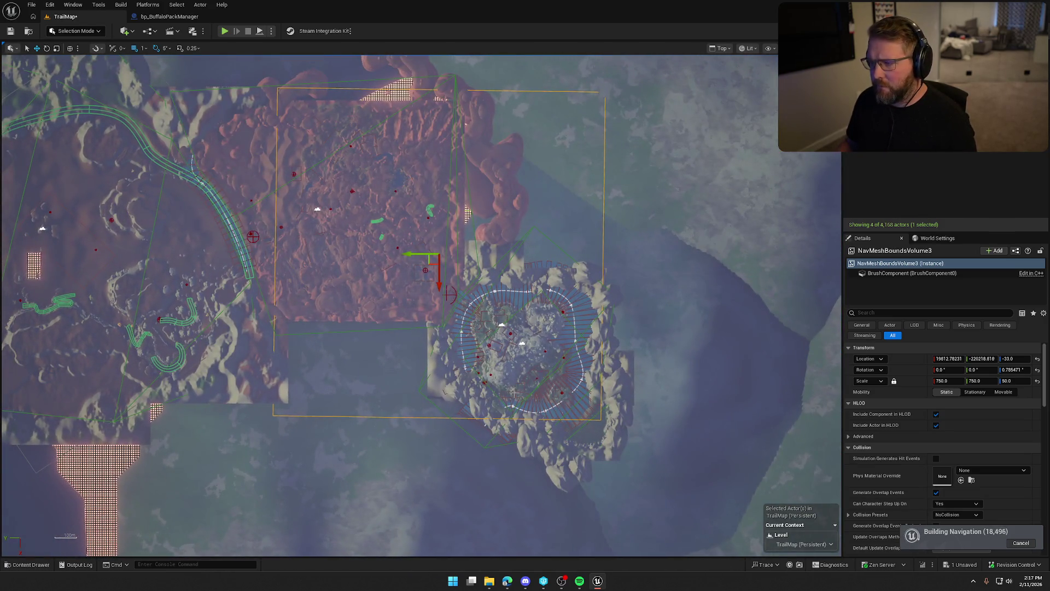
click(1014, 381)
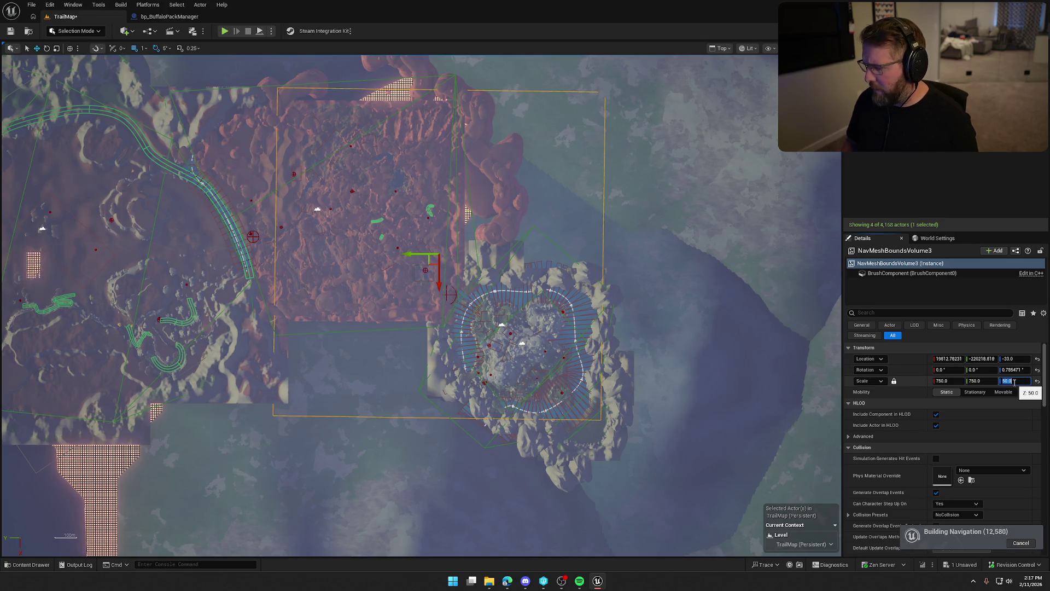
text(100)
key(Return)
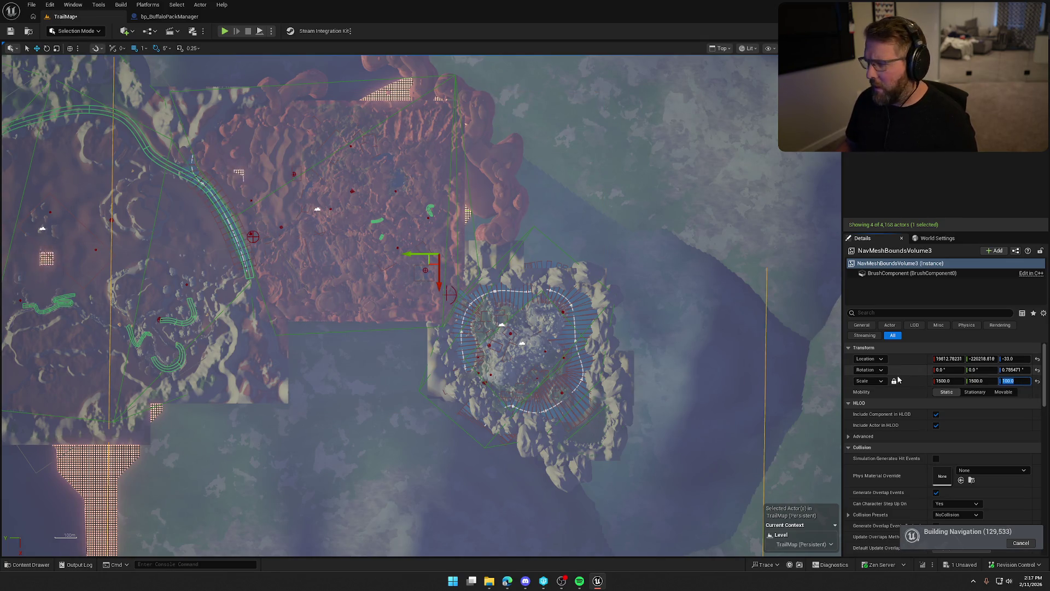
text(100)
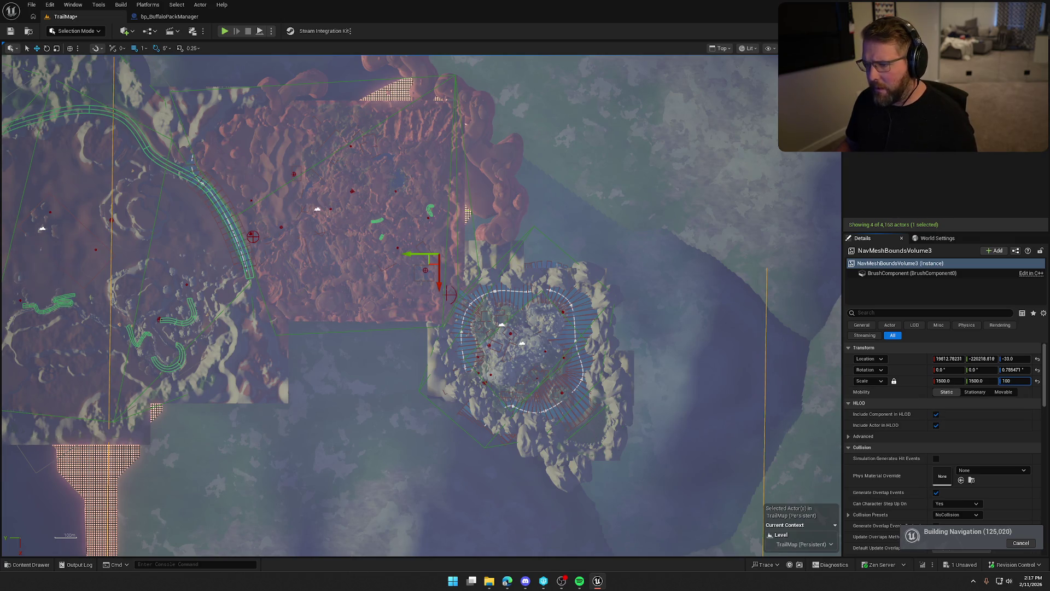
text(50)
key(Return)
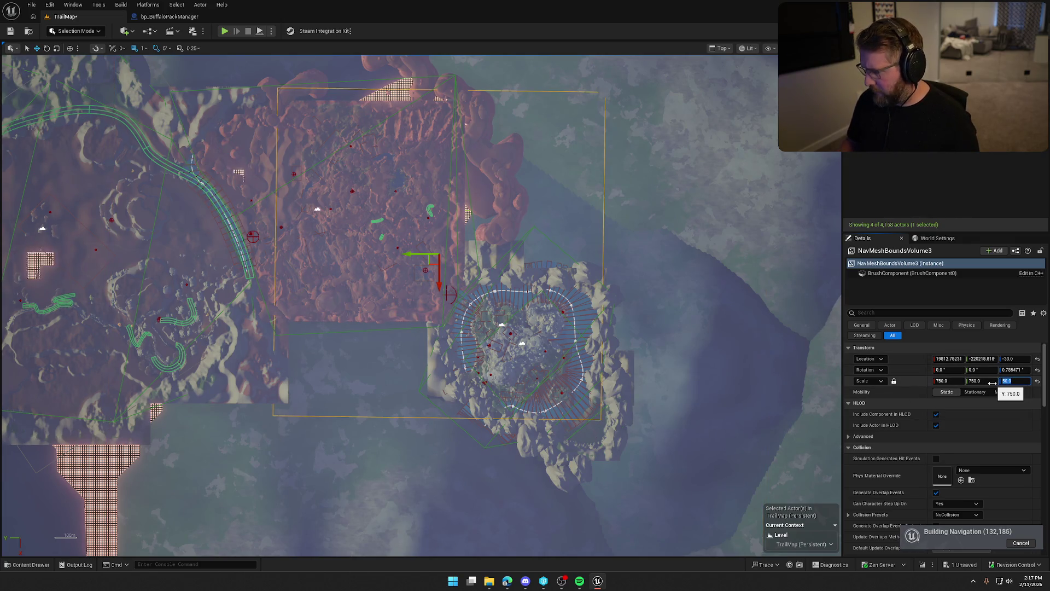
click(894, 381)
click(1008, 380)
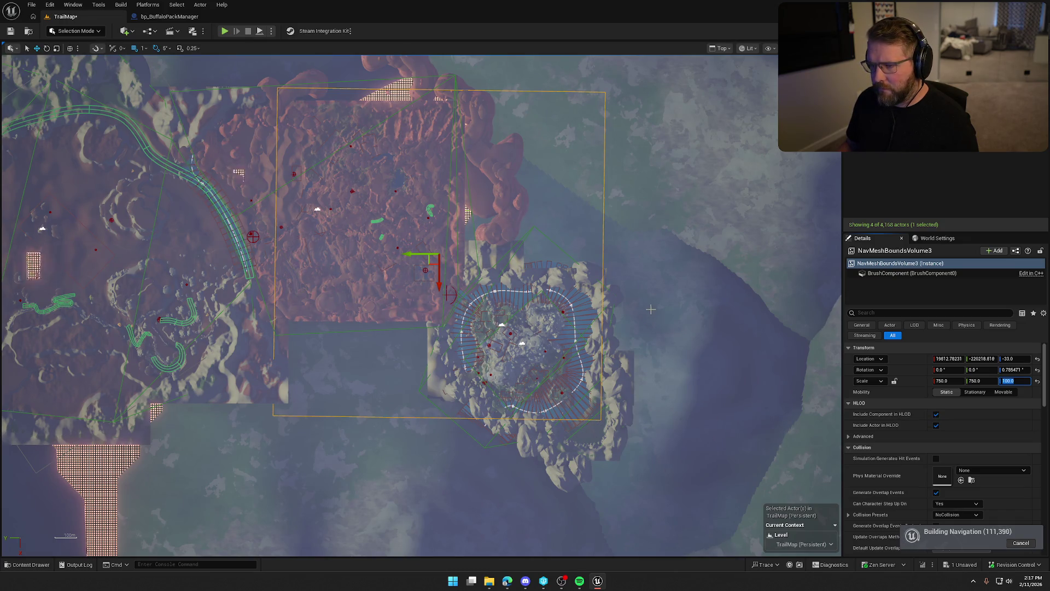
click(722, 49)
click(728, 82)
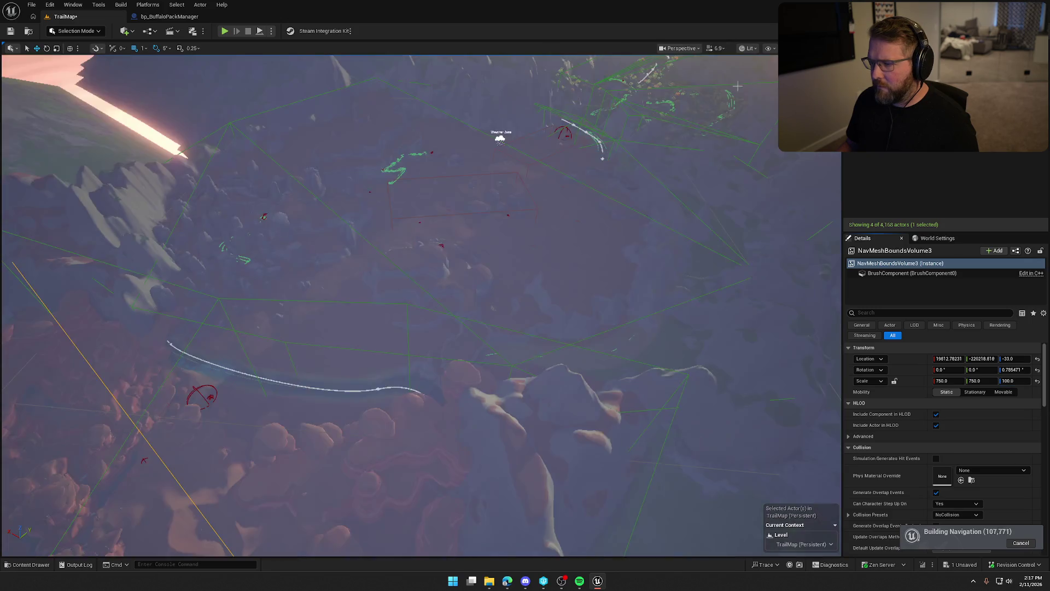
Step: Raise NavMeshBoundsVolume3 to a Z location of 8240 above the canyon
scroll(421, 305, up, 10)
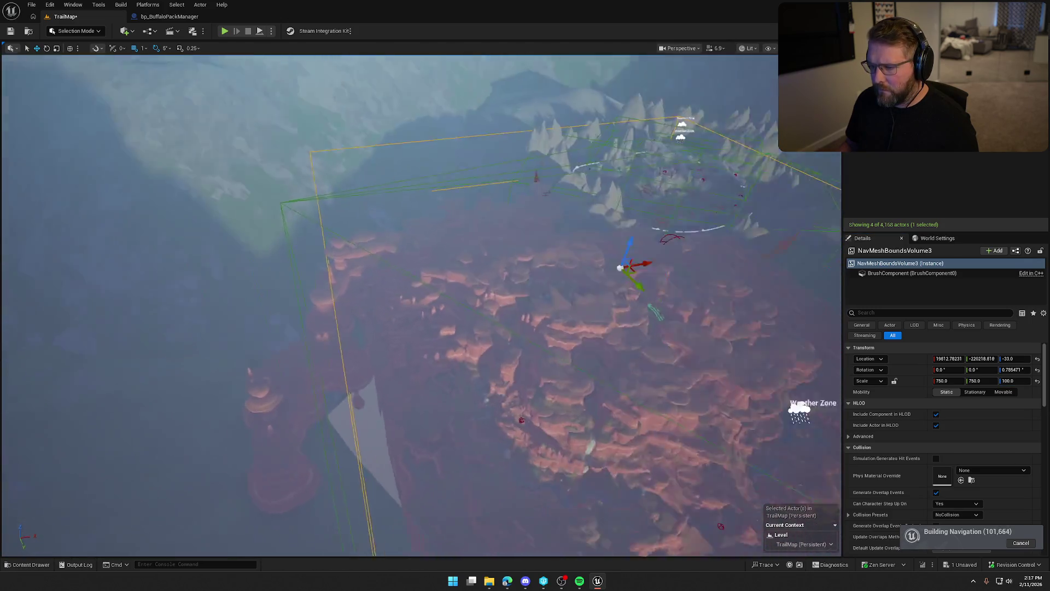
scroll(421, 305, down, 10)
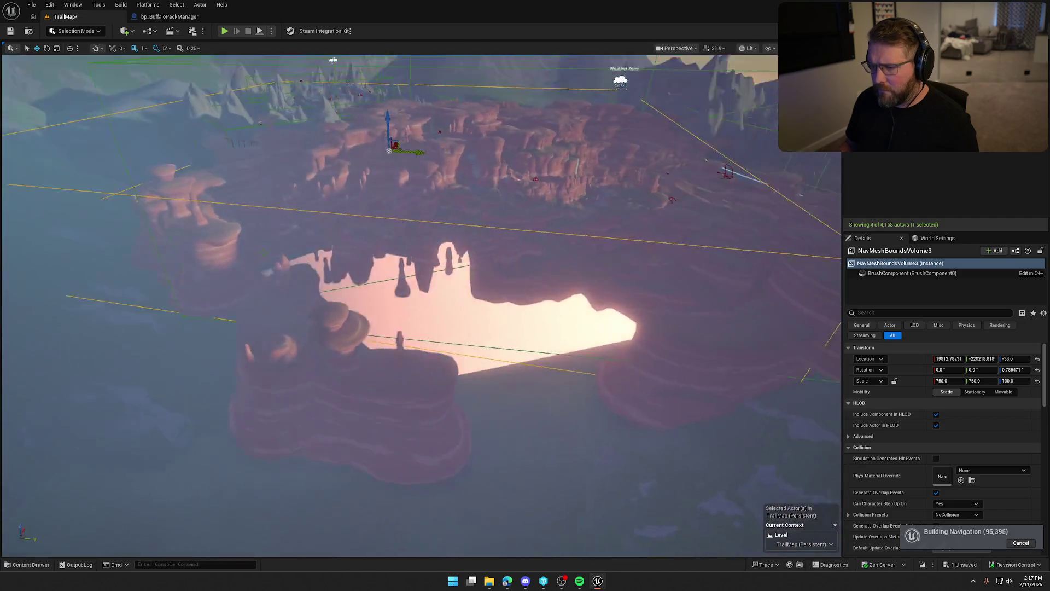
scroll(421, 305, up, 5)
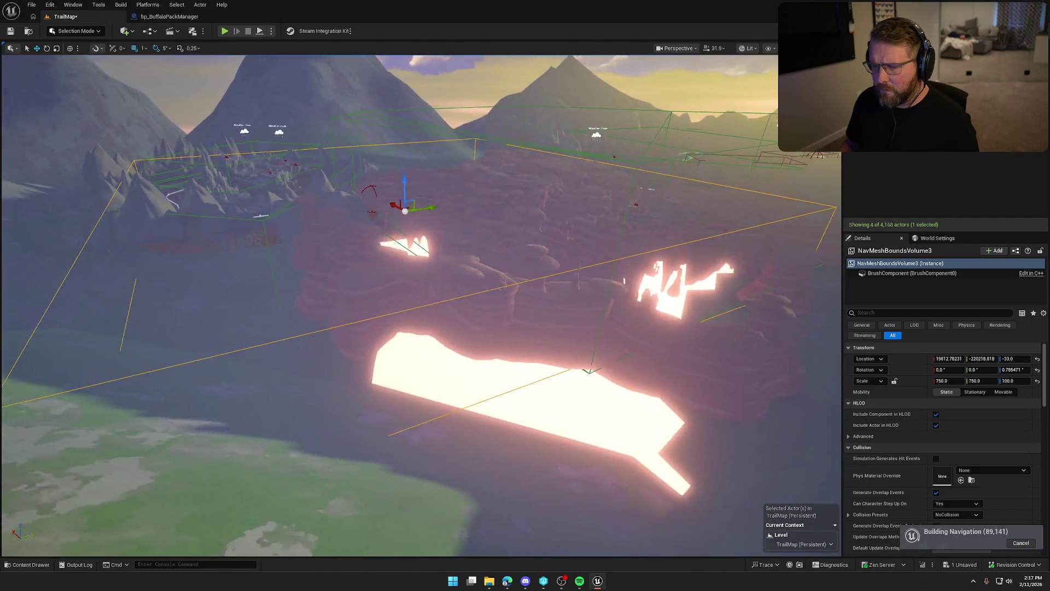
scroll(421, 305, up, 5)
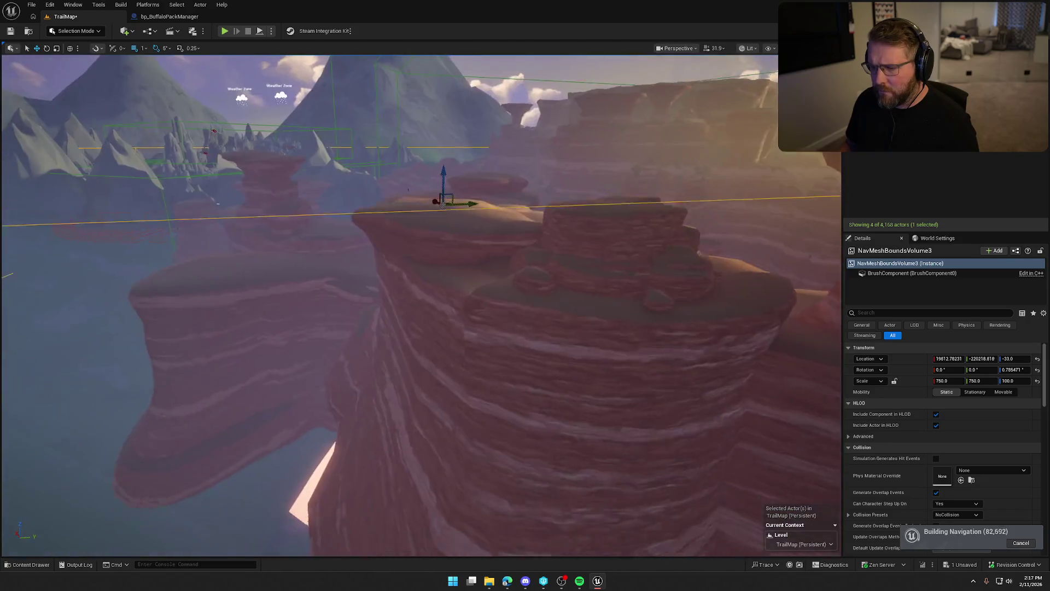
scroll(421, 305, up, 5)
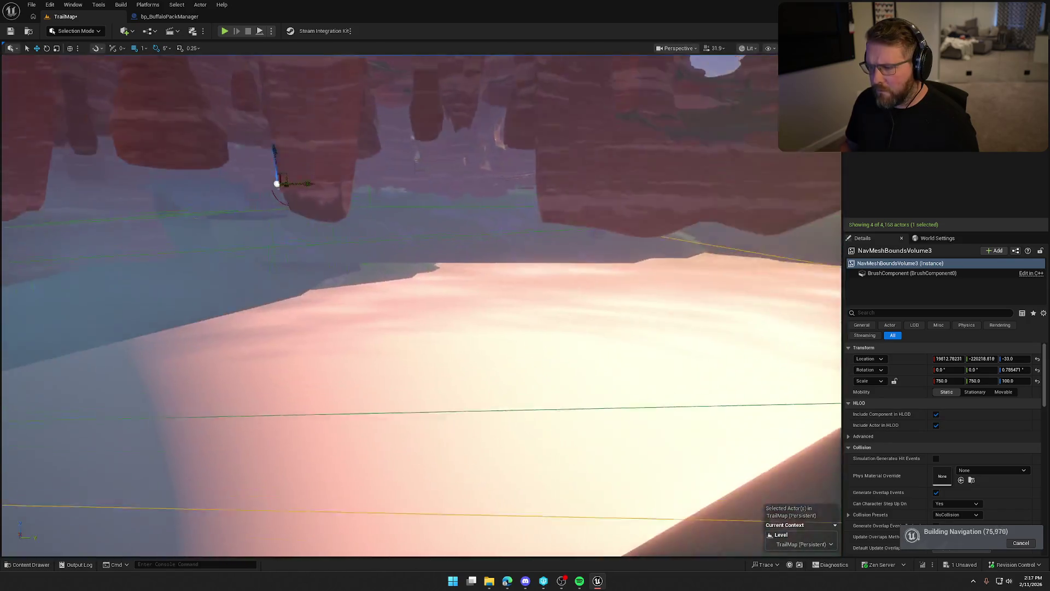
scroll(421, 305, down, 5)
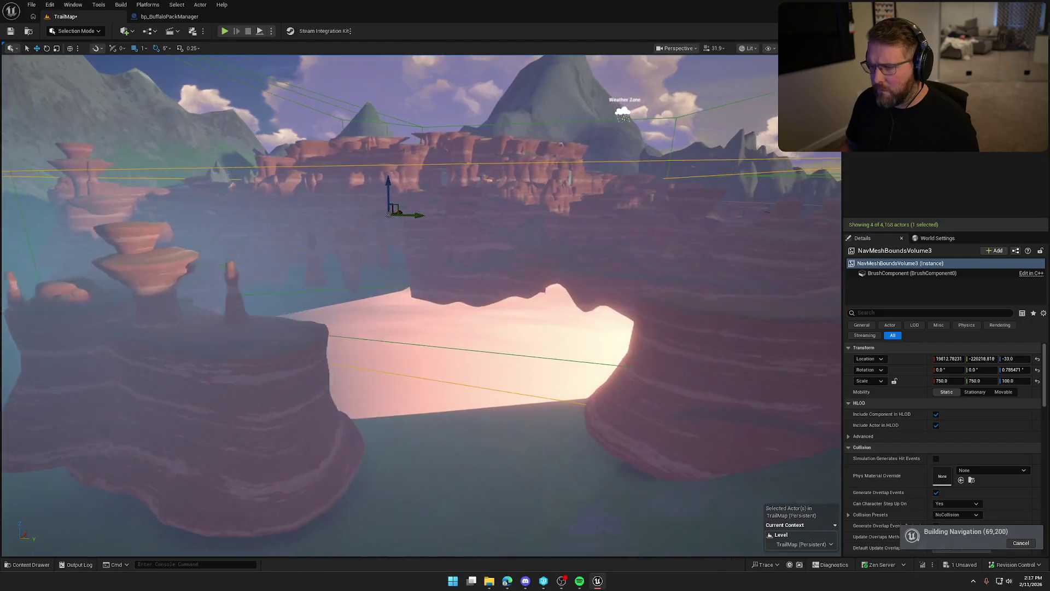
scroll(421, 305, down, 5)
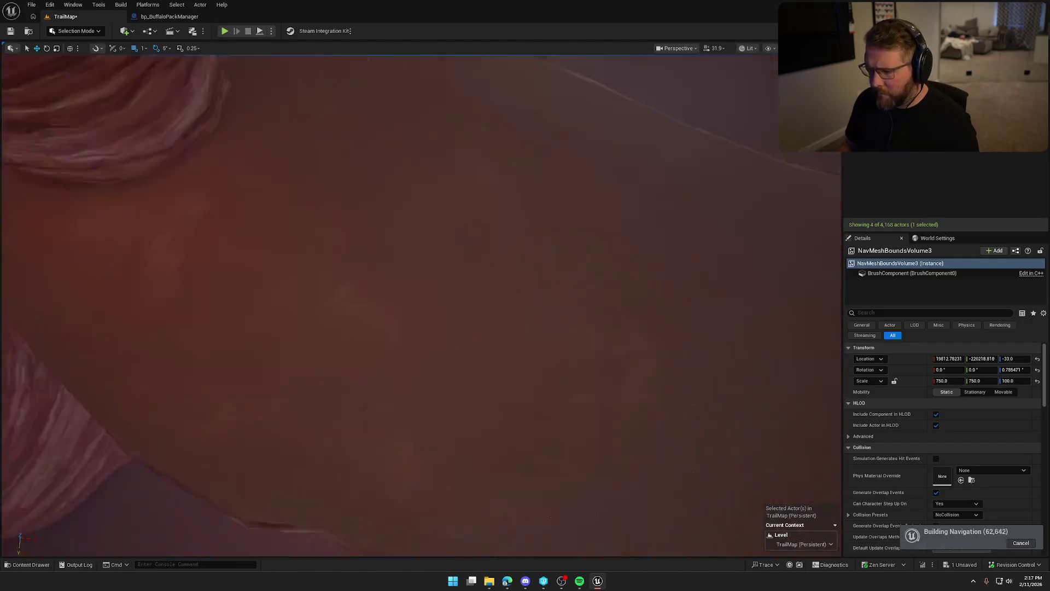
scroll(421, 305, down, 5)
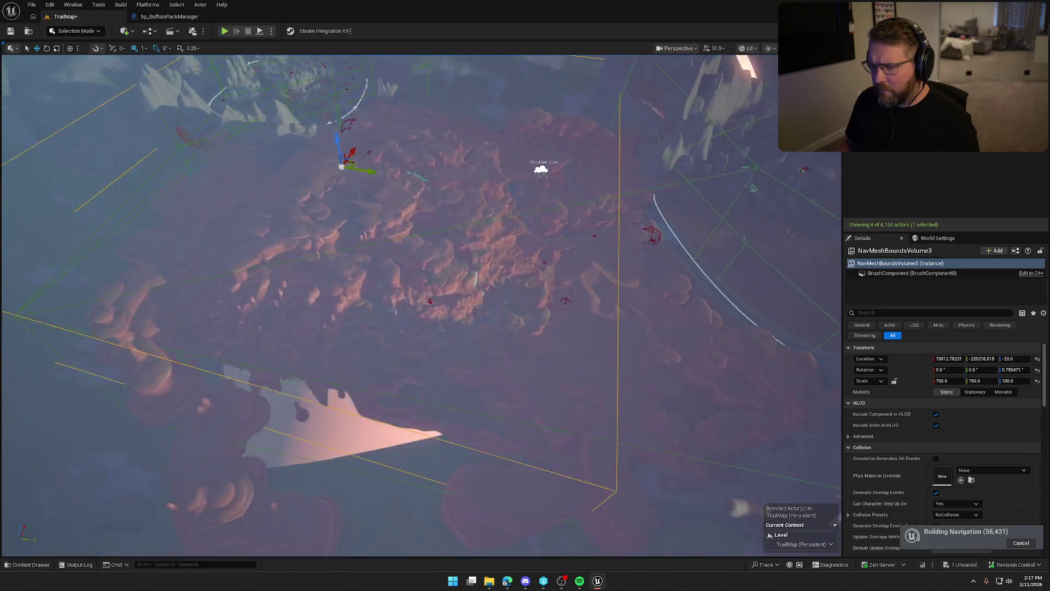
scroll(644, 152, up, 5)
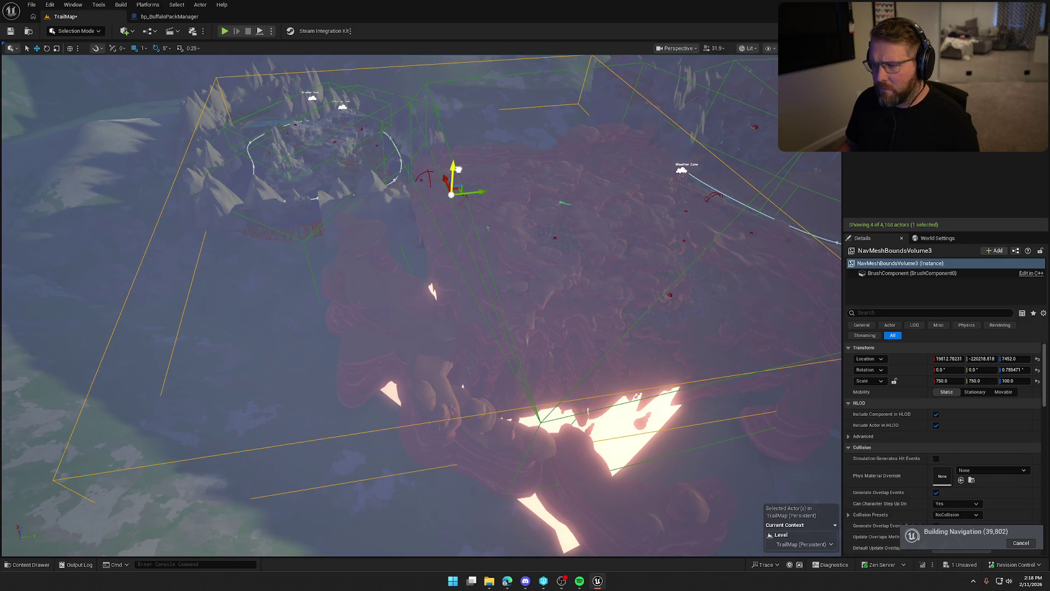
drag(458, 172, 462, 166)
scroll(462, 167, down, 5)
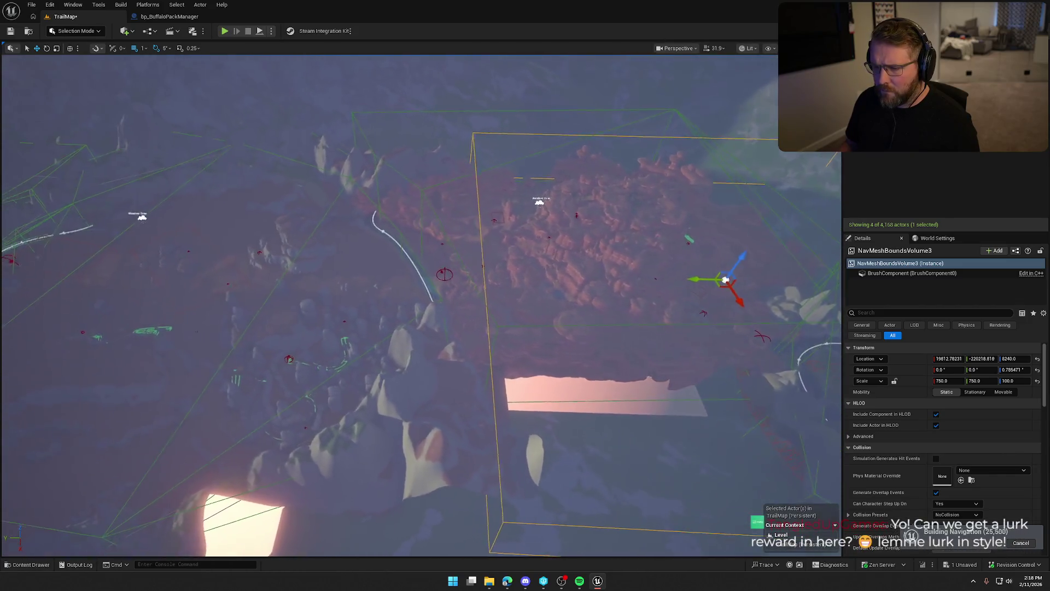
drag(633, 231, 634, 231)
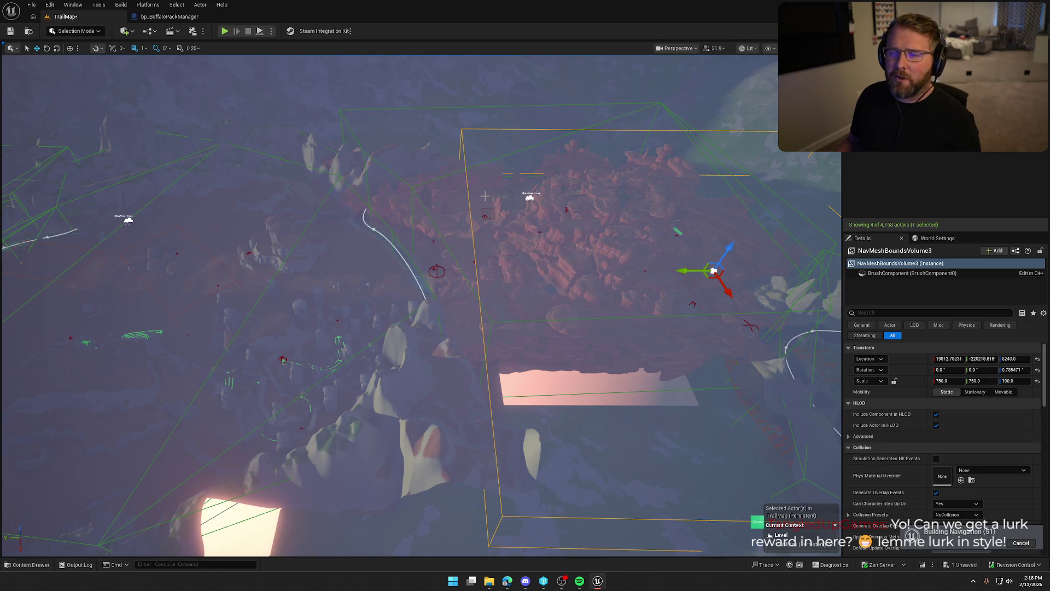
scroll(485, 196, up, 5)
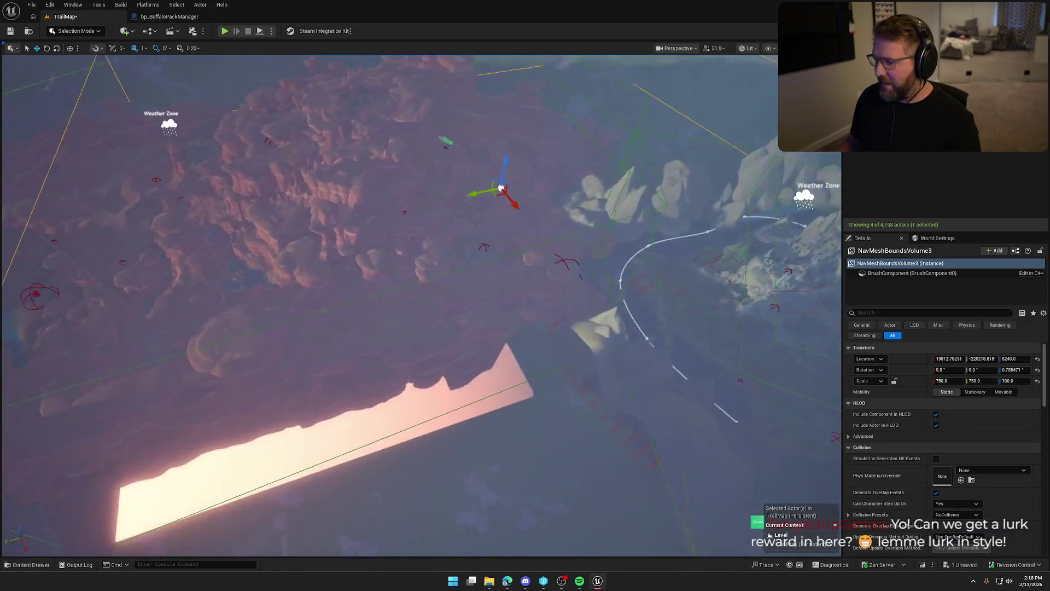
Step: Display the navigation mesh, deselect the volume, and bring up the 'snake' assets
key(p)
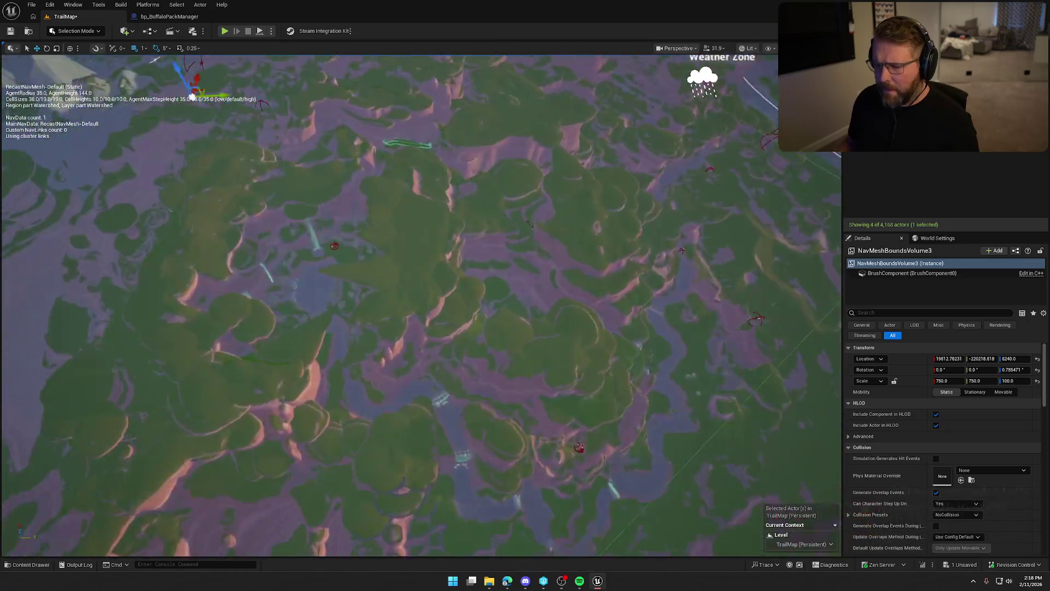
key(Escape)
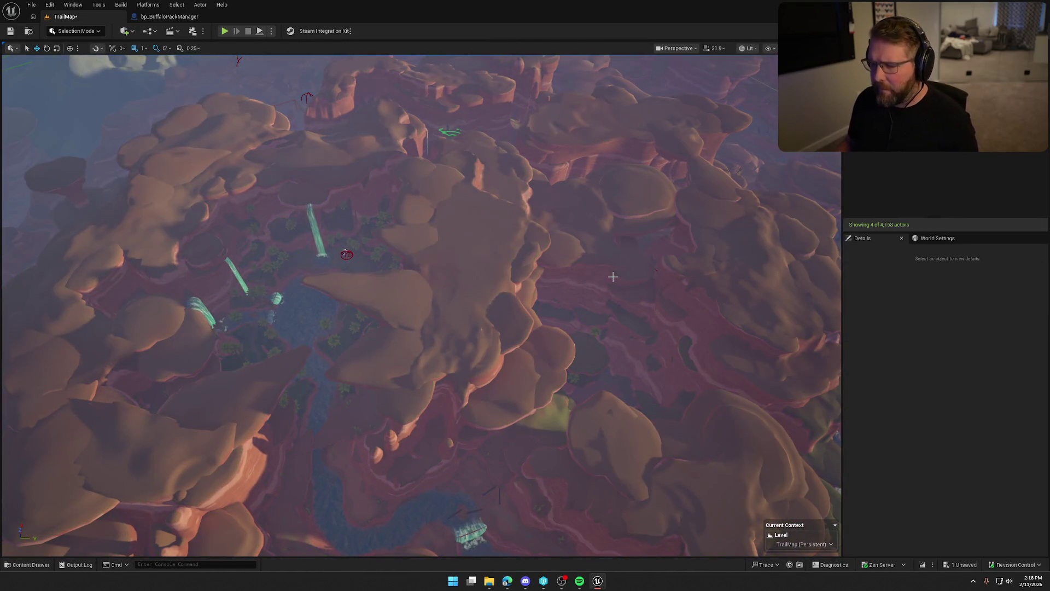
scroll(682, 232, down, 5)
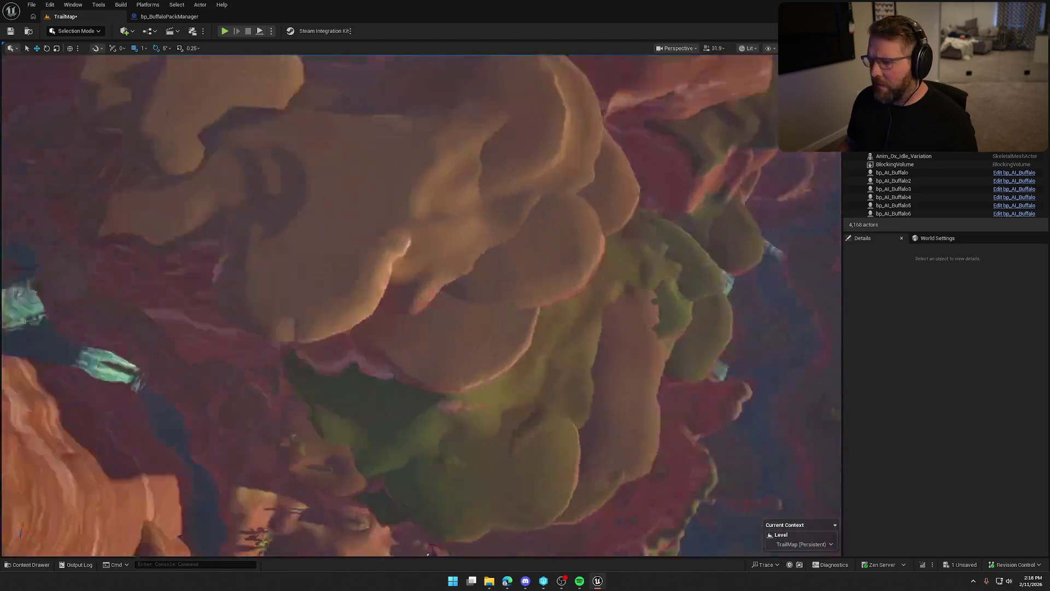
key(ctrl+space)
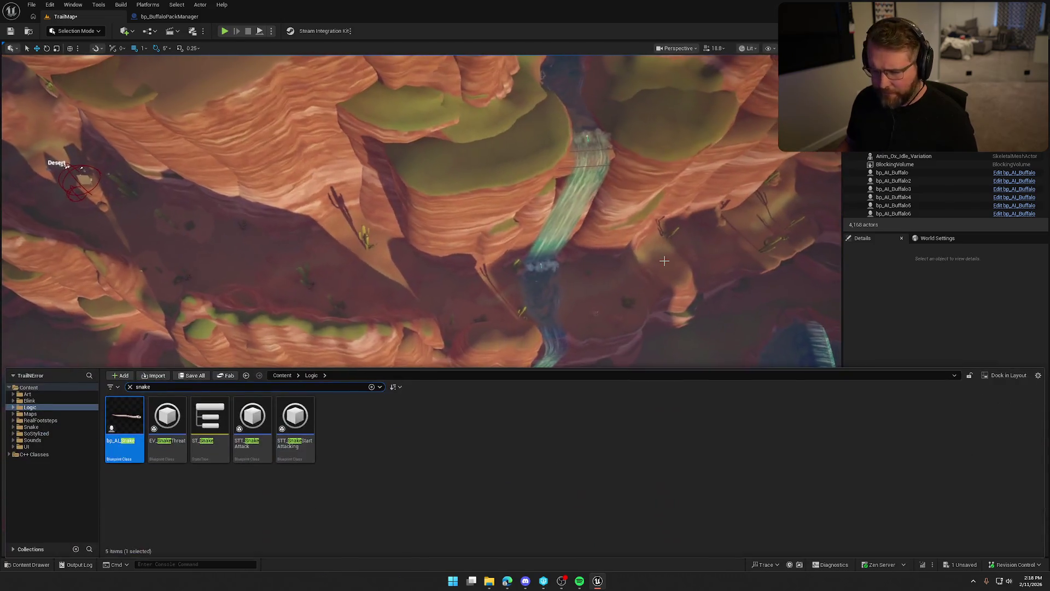
Step: Drag two more bp_AI_Snake actors from the Logic folder into the canyon near the river
mouse_move(513, 261)
mouse_down()
mouse_move(492, 257)
mouse_move(504, 191)
mouse_move(530, 143)
mouse_up()
key(ctrl+space)
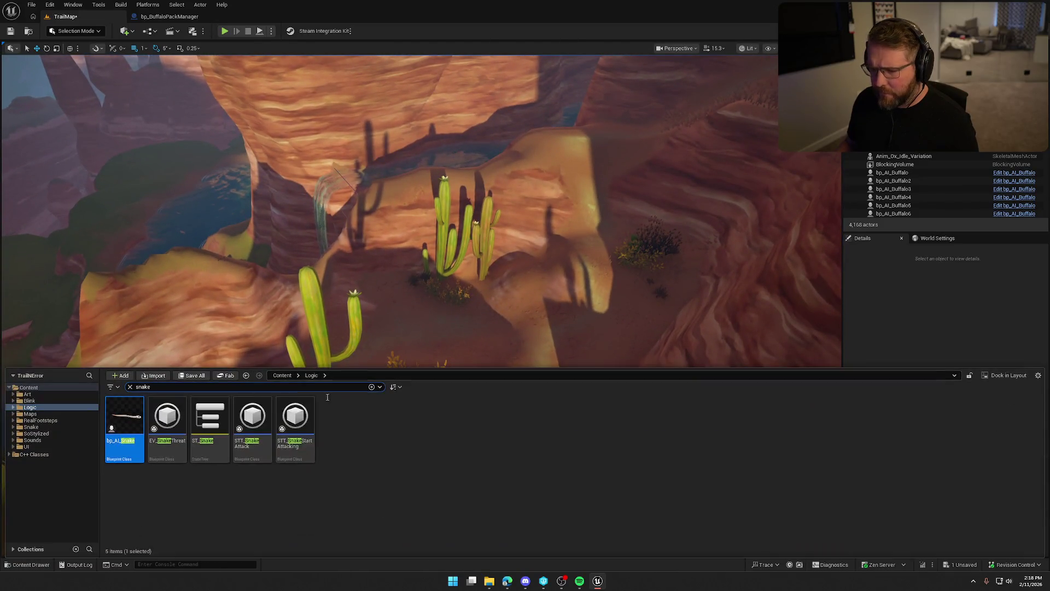
mouse_move(131, 423)
mouse_down()
mouse_move(386, 305)
mouse_move(399, 321)
mouse_move(407, 312)
mouse_move(402, 325)
mouse_up()
mouse_move(130, 425)
mouse_down()
mouse_move(609, 291)
mouse_move(613, 300)
mouse_up()
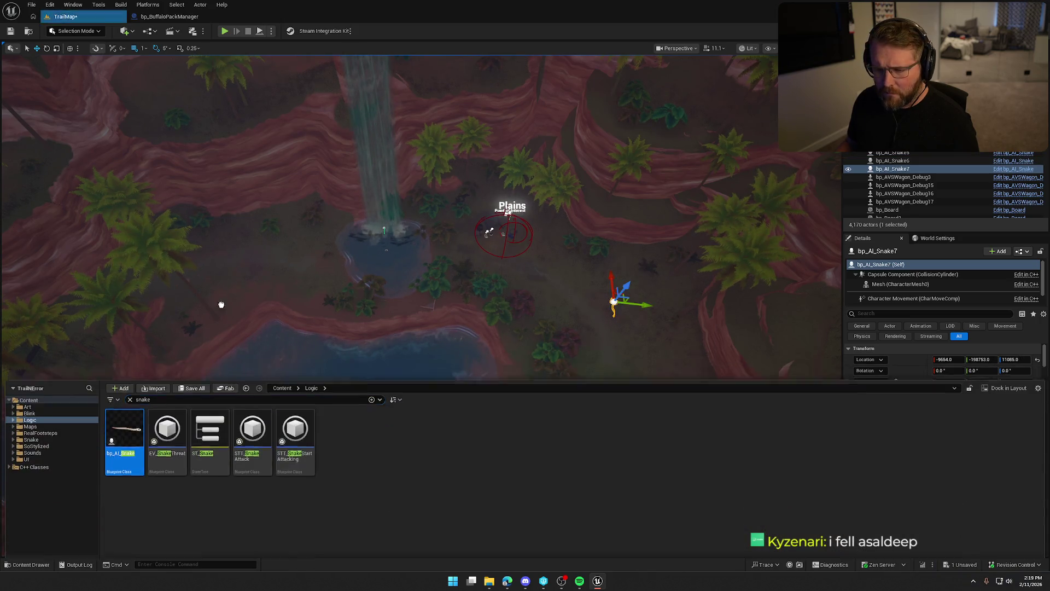
key(ctrl+space)
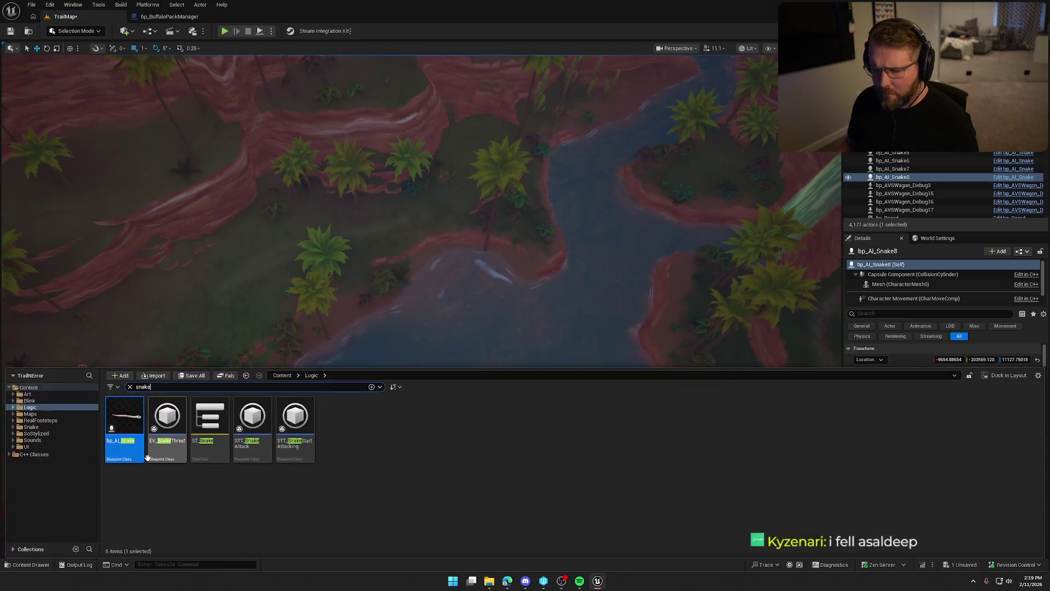
key(ctrl+space)
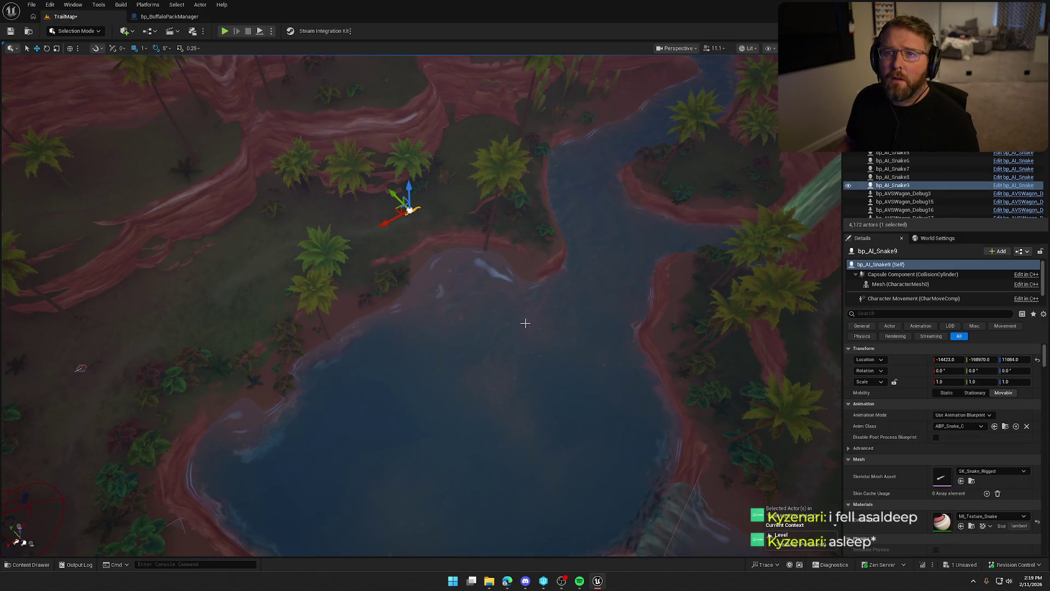
mouse_move(501, 358)
mouse_down()
mouse_move(501, 164)
mouse_move(501, 345)
mouse_move(501, 186)
mouse_move(486, 175)
mouse_move(497, 208)
mouse_up()
key(ctrl+space)
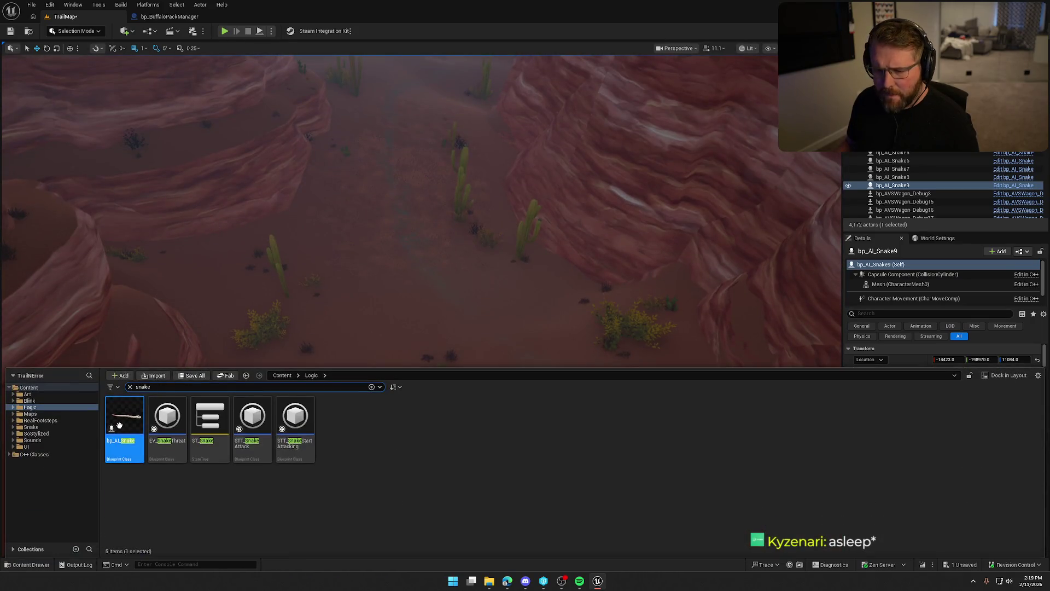
Step: Place more bp_AI_Snake actors across the canyon and desert, up to bp_AI_Snake14
drag(122, 426, 233, 265)
key(ctrl+space)
drag(125, 426, 516, 283)
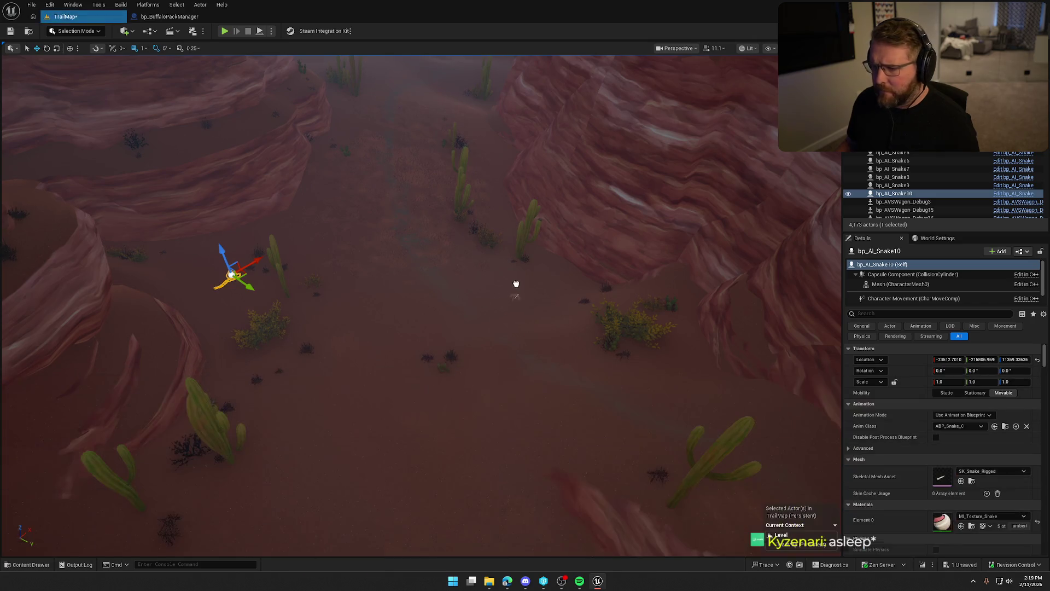
mouse_move(542, 353)
mouse_down()
mouse_move(525, 303)
mouse_move(525, 322)
mouse_move(509, 298)
mouse_move(503, 318)
mouse_up()
key(ctrl+space)
mouse_move(137, 427)
mouse_down()
mouse_move(516, 305)
mouse_move(520, 344)
mouse_move(514, 328)
mouse_move(509, 361)
mouse_move(446, 375)
mouse_up()
key(ctrl+space)
mouse_move(120, 420)
mouse_down()
mouse_move(352, 281)
mouse_move(375, 300)
mouse_up()
mouse_move(464, 339)
mouse_down()
mouse_move(464, 383)
mouse_move(449, 383)
mouse_move(443, 416)
mouse_move(432, 363)
mouse_move(443, 356)
mouse_move(444, 383)
mouse_move(467, 340)
mouse_up()
key(ctrl+space)
drag(127, 422, 376, 350)
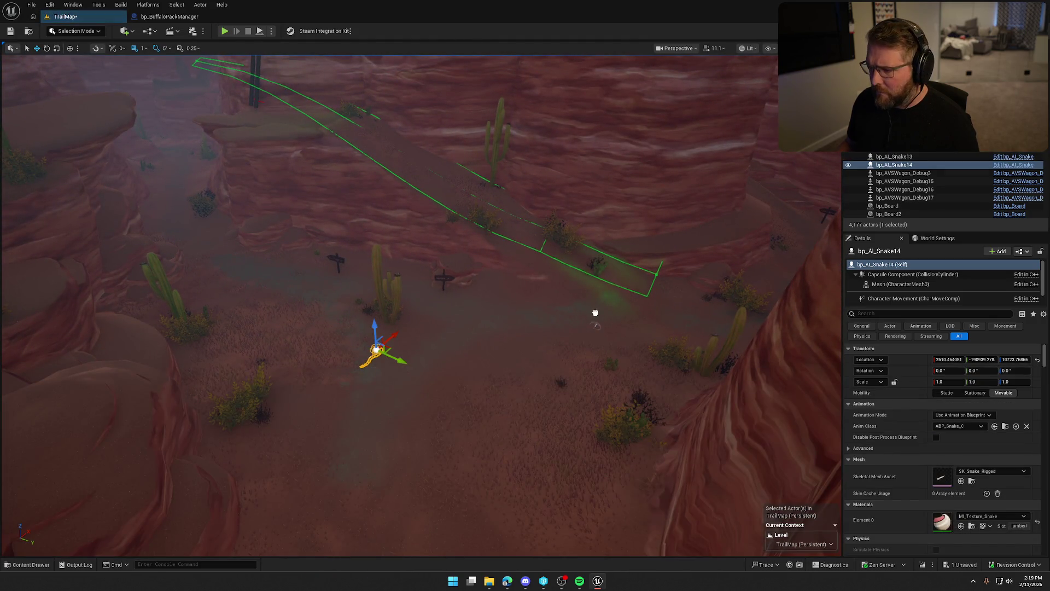
Step: Add bp_AI_Snake16 through bp_AI_Snake18 in the canyon, plus another snake on the riverbank
mouse_move(200, 219)
mouse_down()
mouse_move(224, 213)
mouse_move(231, 366)
mouse_up()
key(ctrl+space)
key(ctrl+space)
mouse_move(506, 330)
mouse_down()
mouse_move(514, 328)
mouse_move(506, 355)
mouse_up()
key(ctrl+space)
mouse_move(143, 423)
mouse_down()
mouse_move(383, 394)
mouse_move(461, 429)
mouse_move(383, 443)
mouse_move(342, 404)
mouse_up()
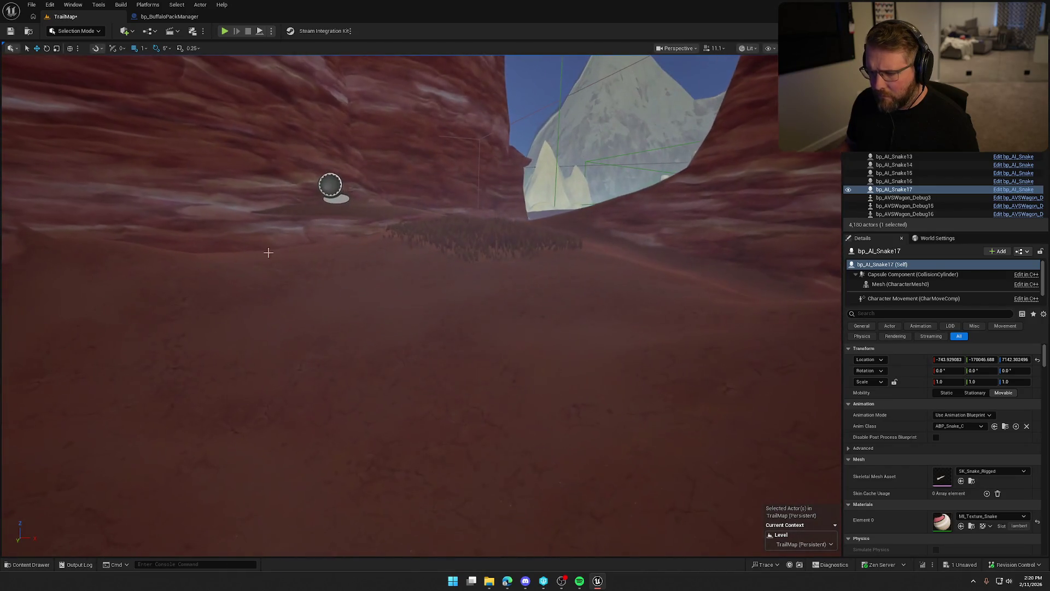
click(431, 249)
key(Escape)
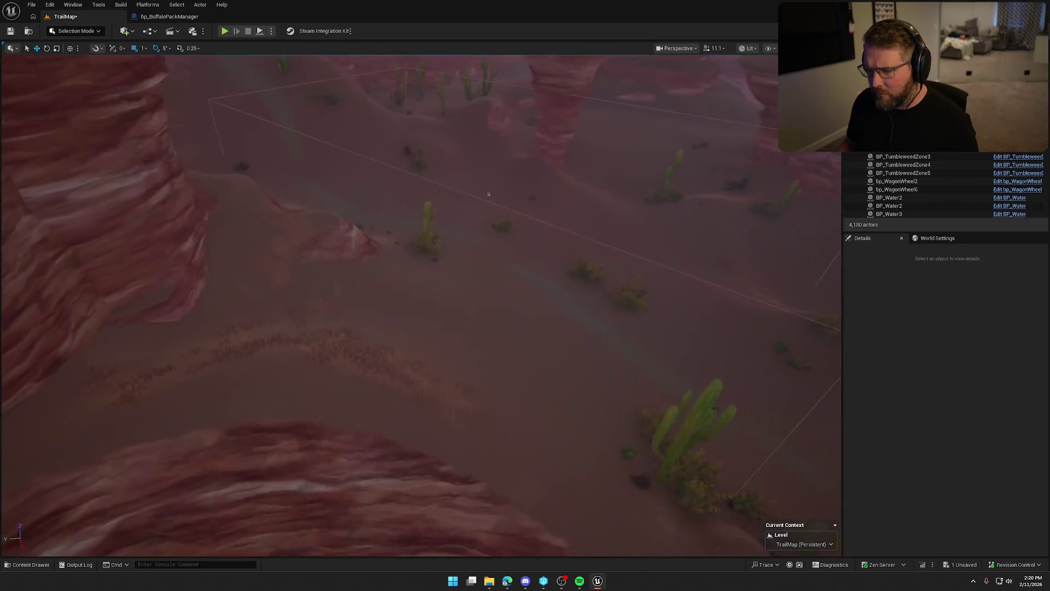
key(ctrl+space)
drag(142, 425, 539, 328)
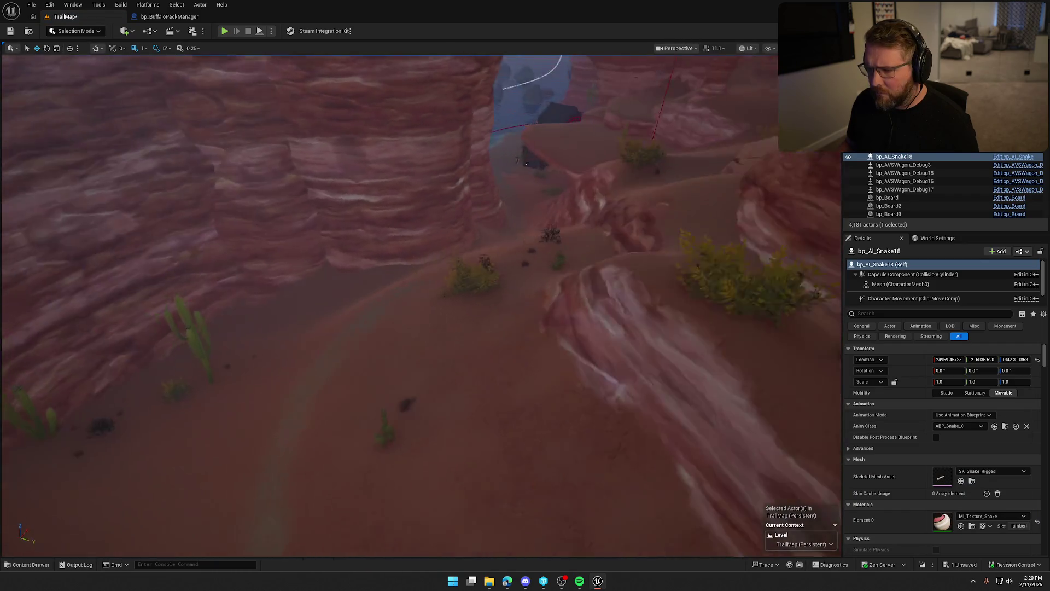
key(ctrl+space)
click(409, 359)
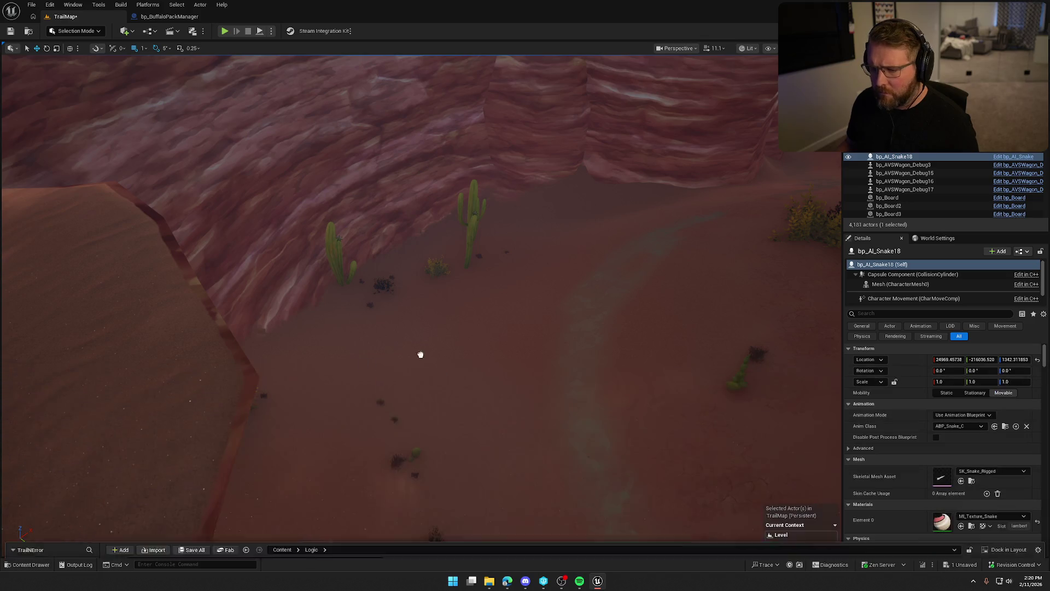
drag(408, 359, 430, 351)
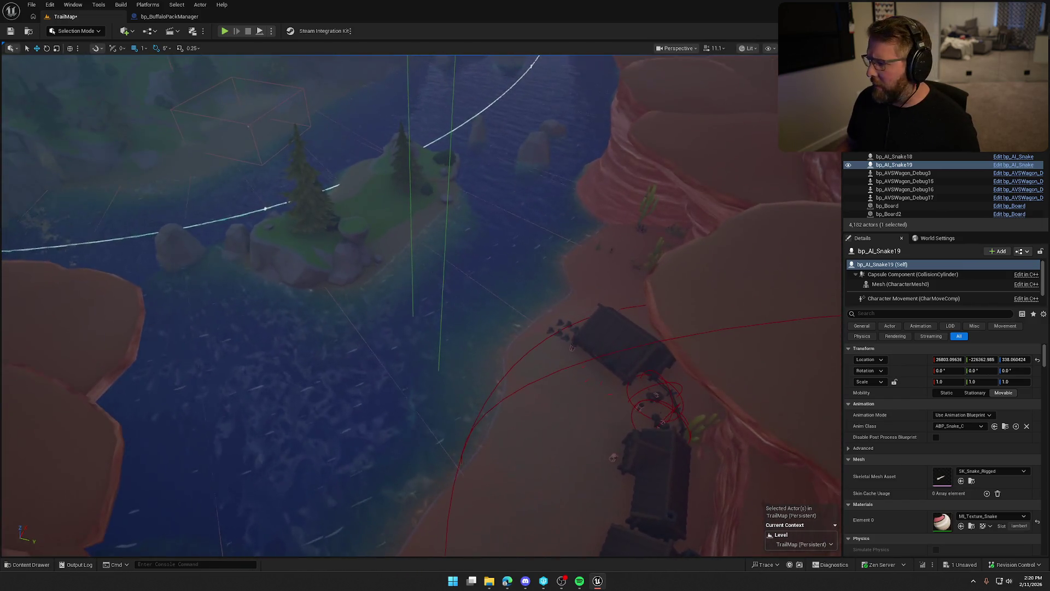
Step: Save the TrailMap level with Ctrl+S and inspect the vegetation FX volume over the river
key(ctrl+s)
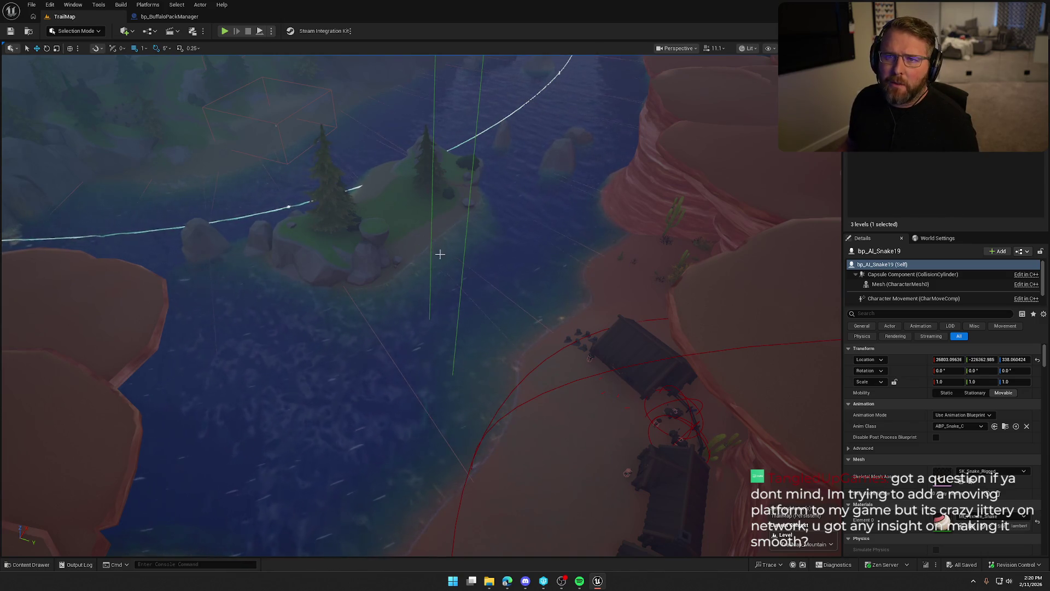
drag(461, 266, 479, 278)
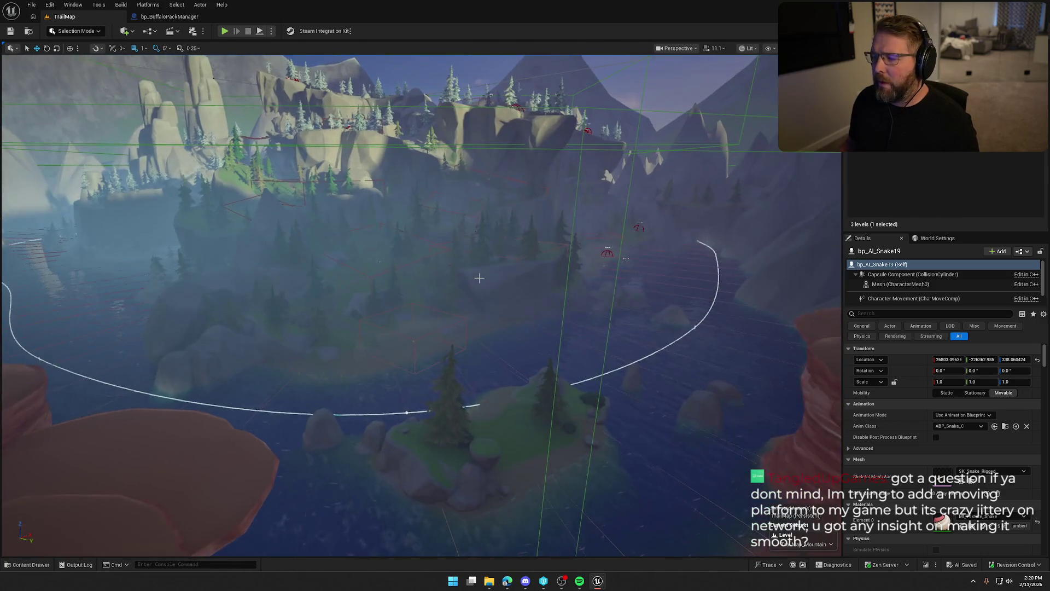
drag(536, 328, 536, 350)
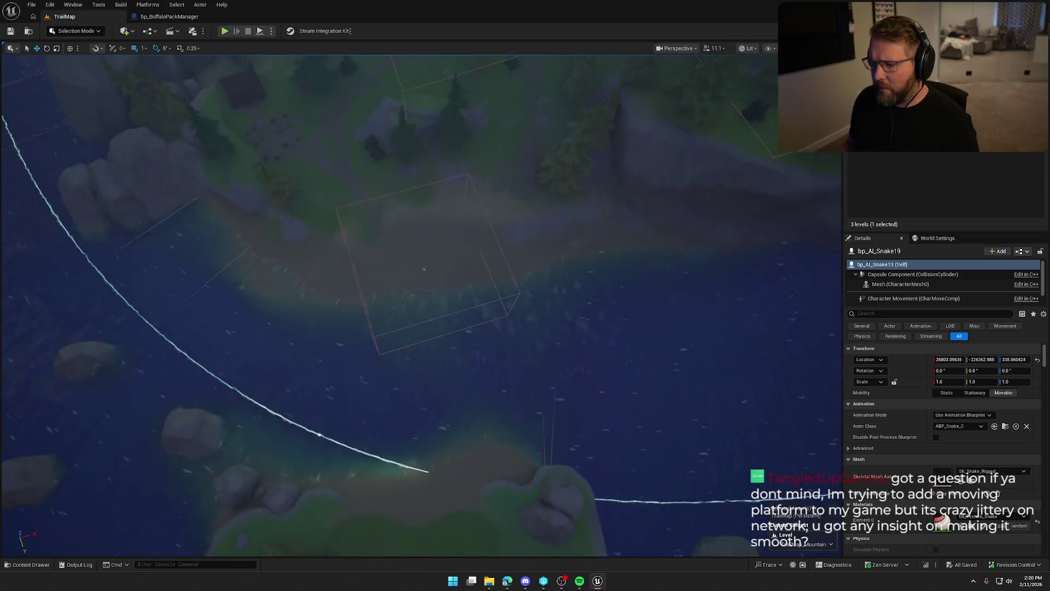
scroll(424, 269, up, 5)
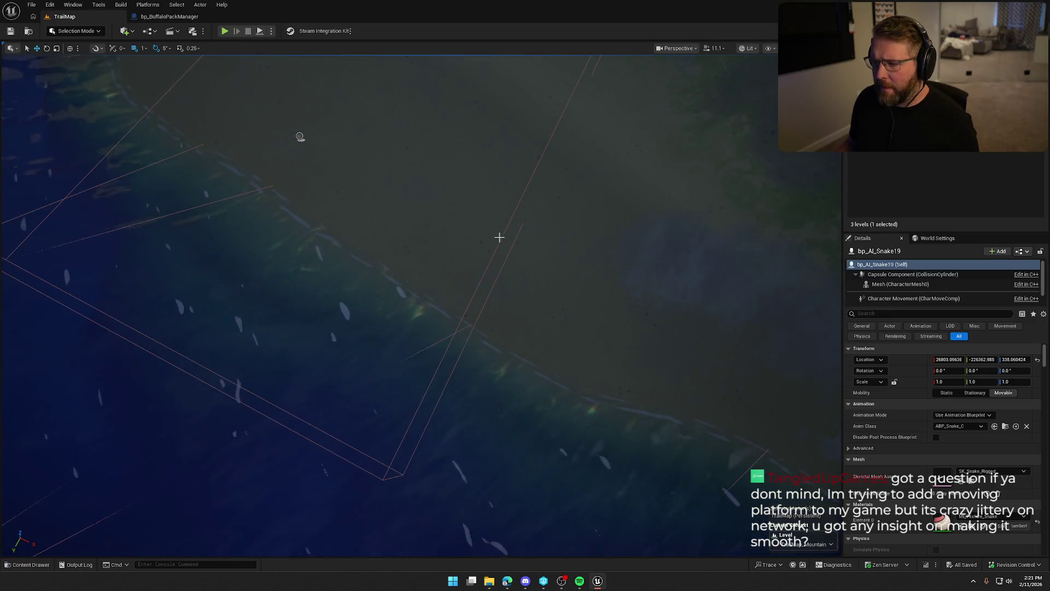
click(501, 237)
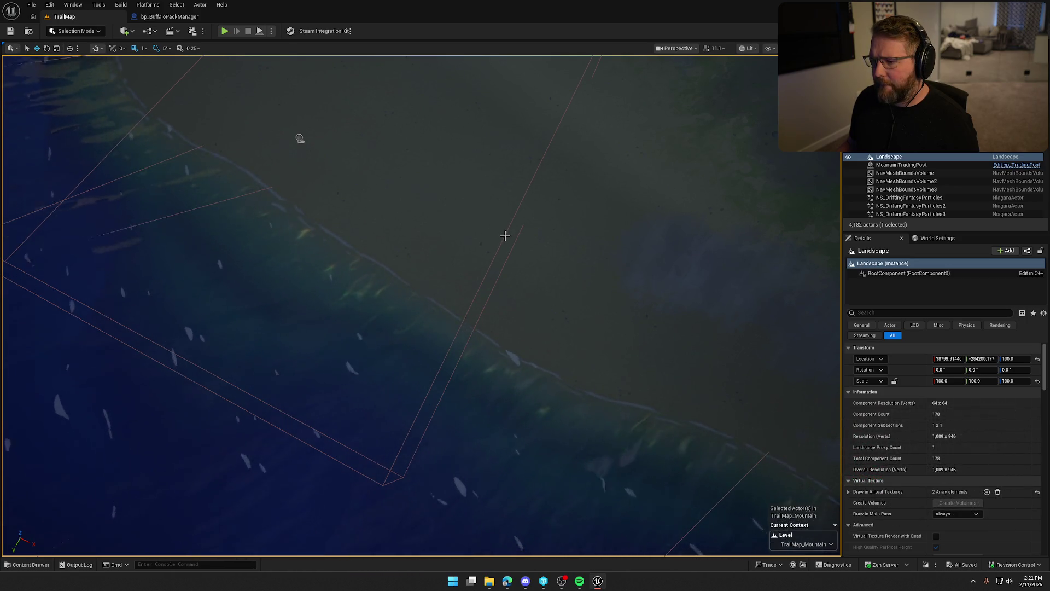
click(505, 236)
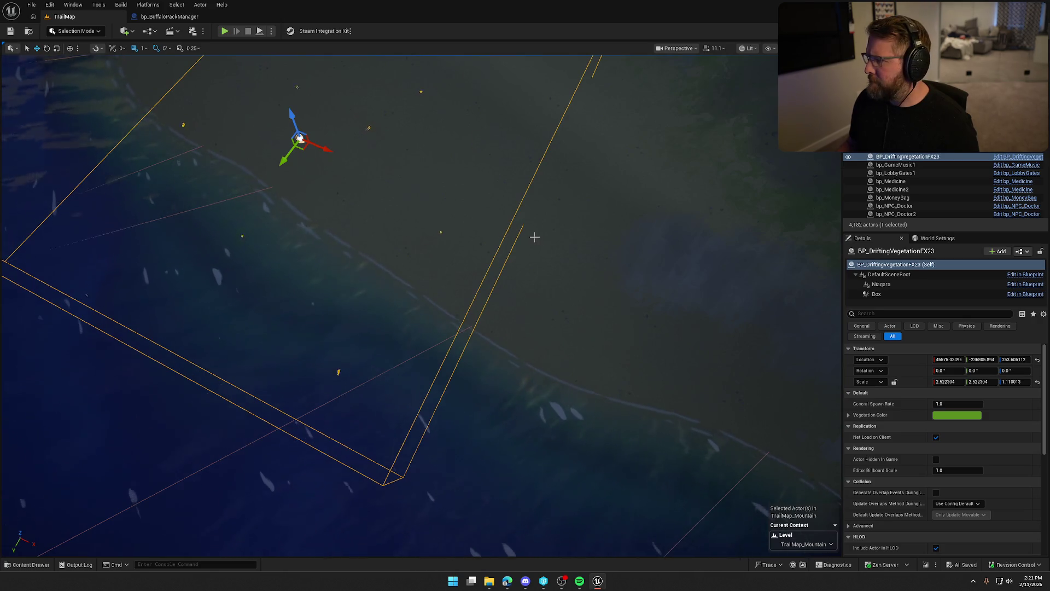
scroll(529, 236, down, 5)
key(Escape)
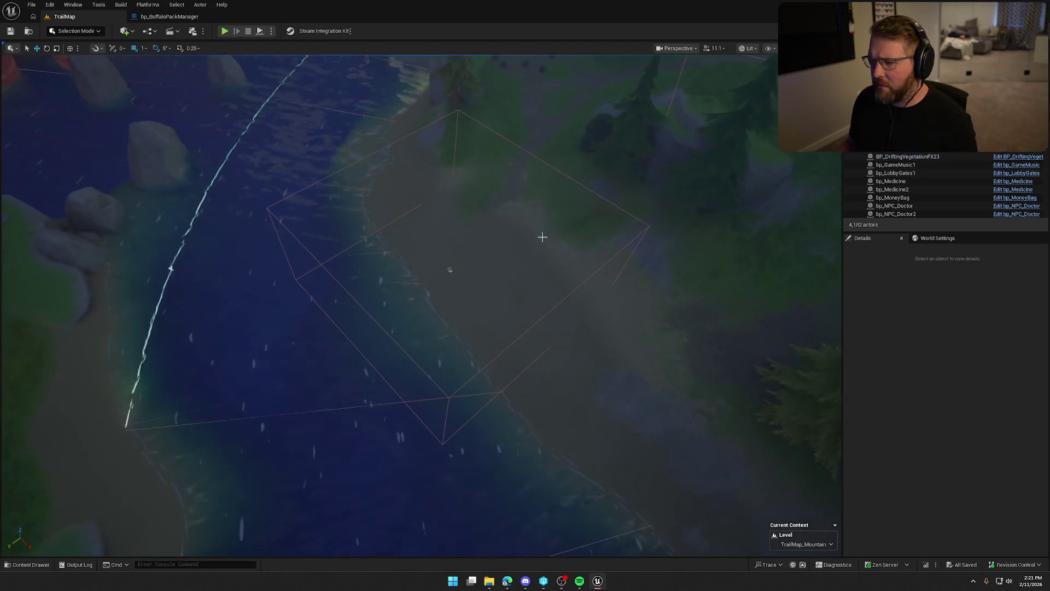
drag(542, 236, 546, 257)
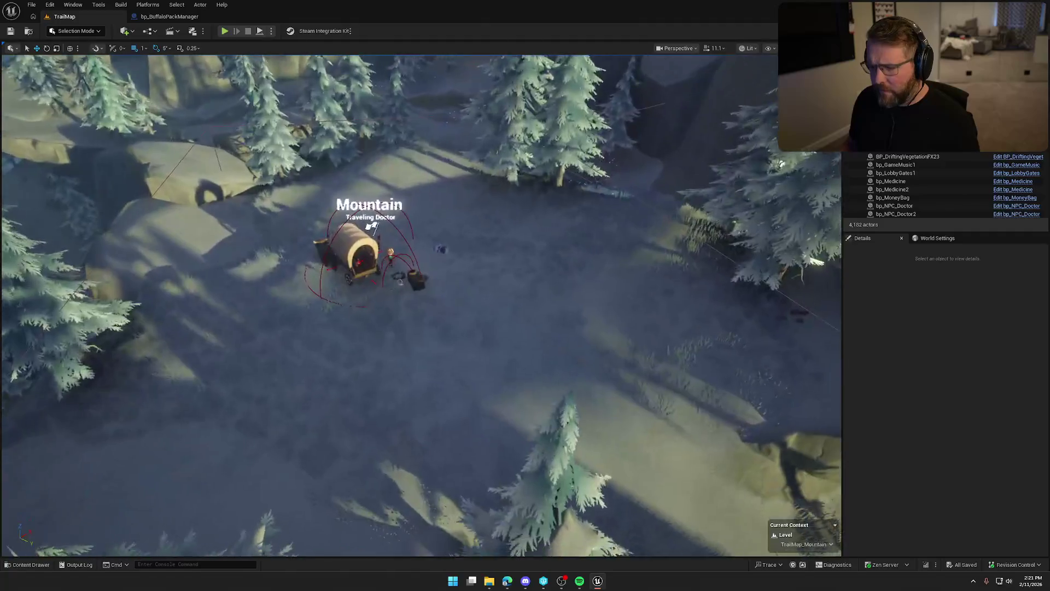
Step: Search 'bear' and place three bp_AI_Bear actors near the Mountain wagon and snowy slopes
key(ctrl+space)
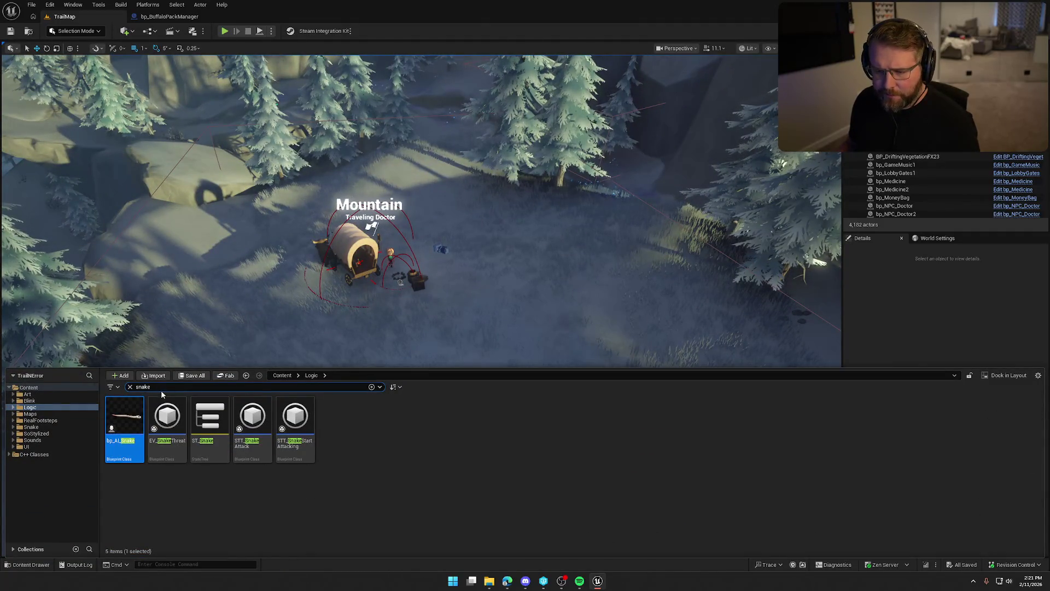
text(bear)
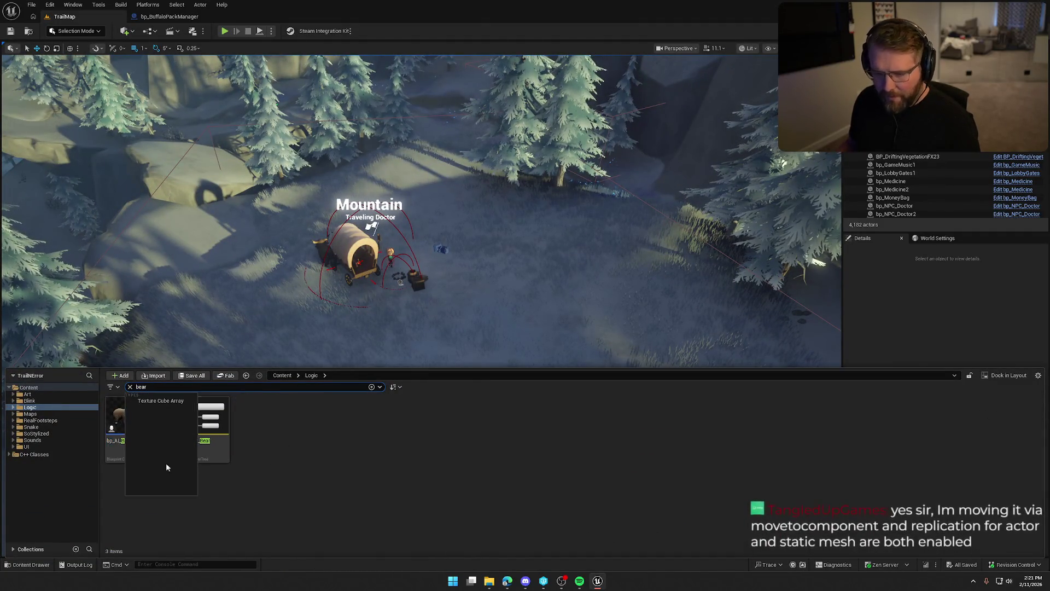
mouse_move(271, 350)
mouse_down()
mouse_move(501, 253)
mouse_move(527, 256)
mouse_up()
click(595, 306)
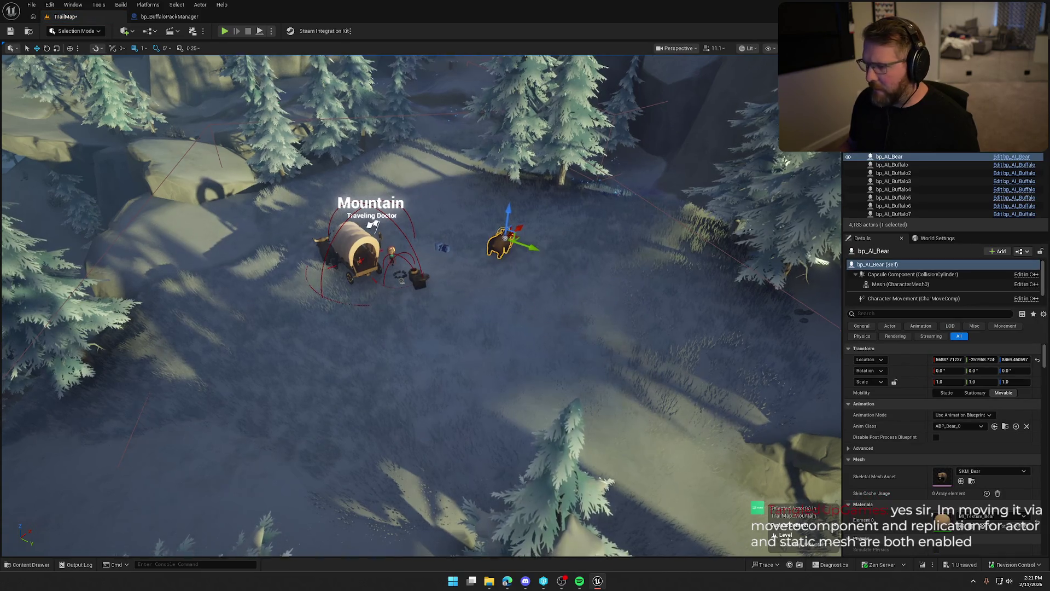
scroll(388, 306, down, 5)
scroll(388, 306, up, 2)
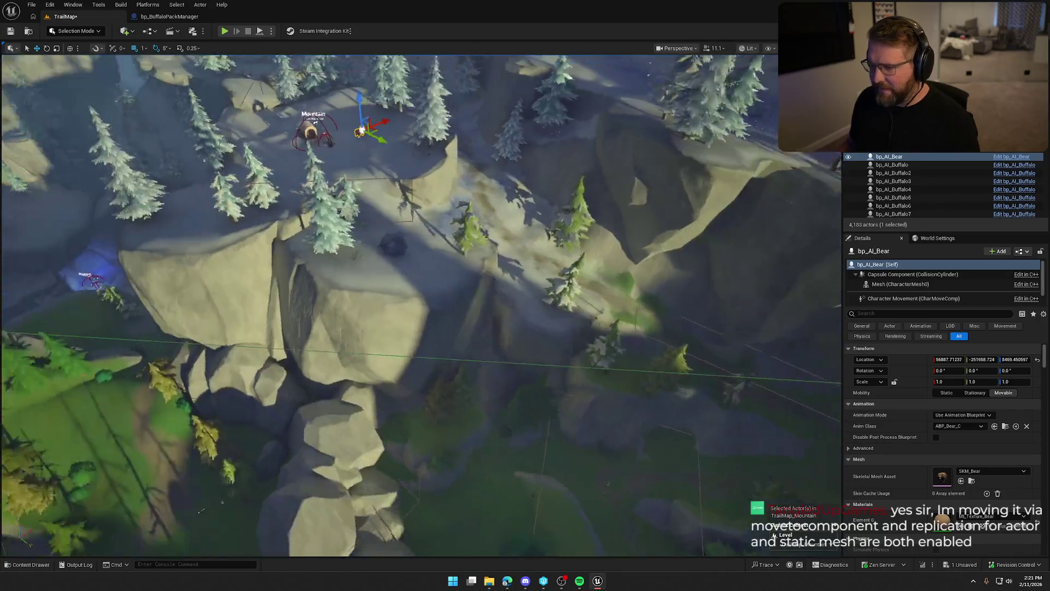
key(ctrl+space)
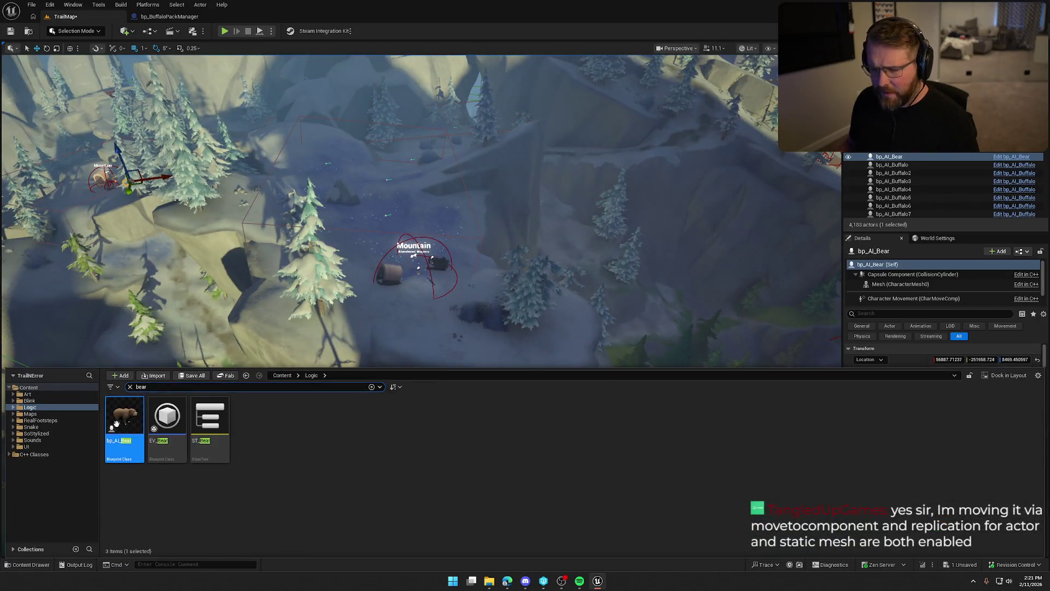
mouse_move(380, 356)
mouse_down()
mouse_move(440, 324)
mouse_move(492, 257)
mouse_move(482, 355)
mouse_move(465, 296)
mouse_up()
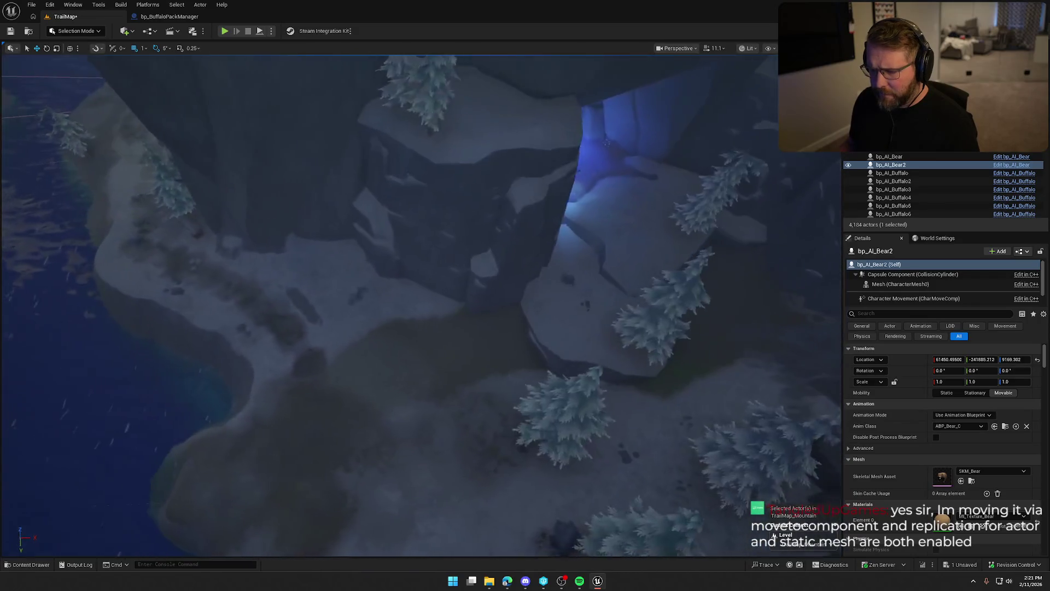
key(ctrl+space)
drag(126, 421, 441, 345)
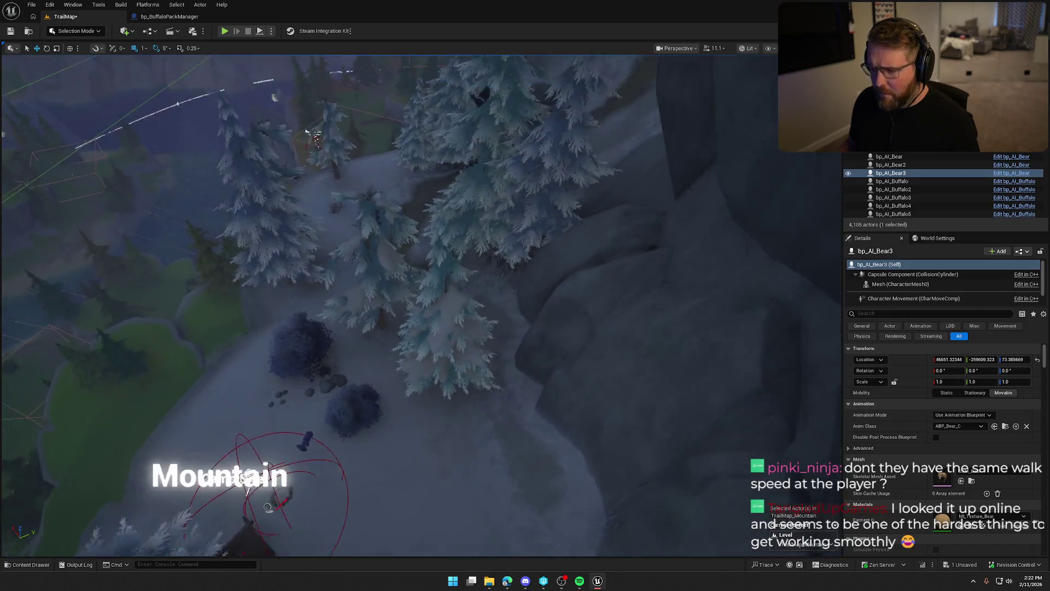
Step: Place four more bears in the mountains, snowy gorge, forested cliff and ridge
key(ctrl+space)
mouse_move(125, 421)
mouse_down()
mouse_move(230, 394)
mouse_move(274, 348)
mouse_move(270, 378)
mouse_up()
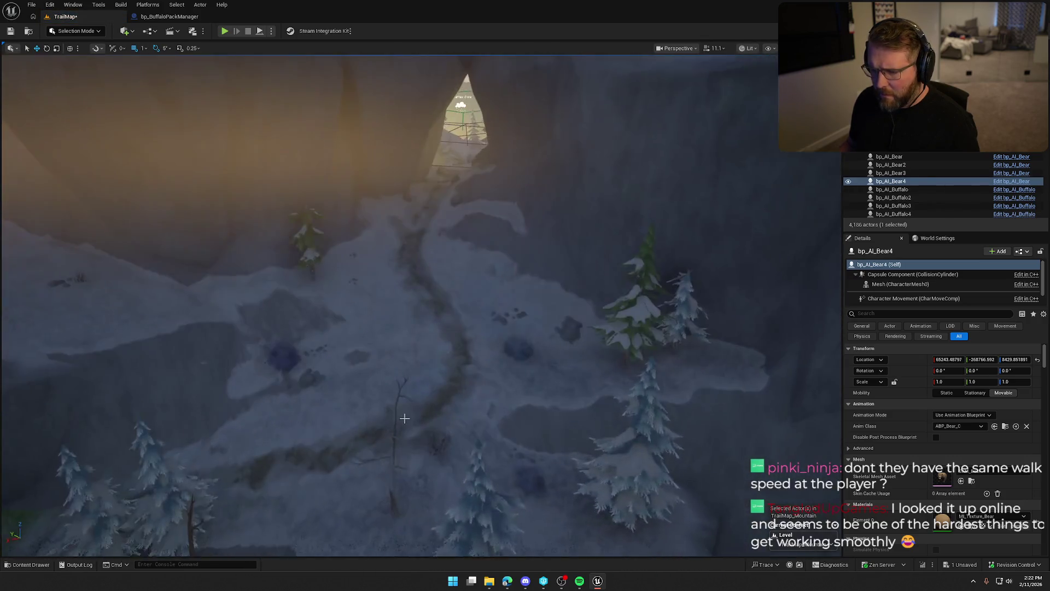
key(ctrl+space)
drag(123, 435, 422, 340)
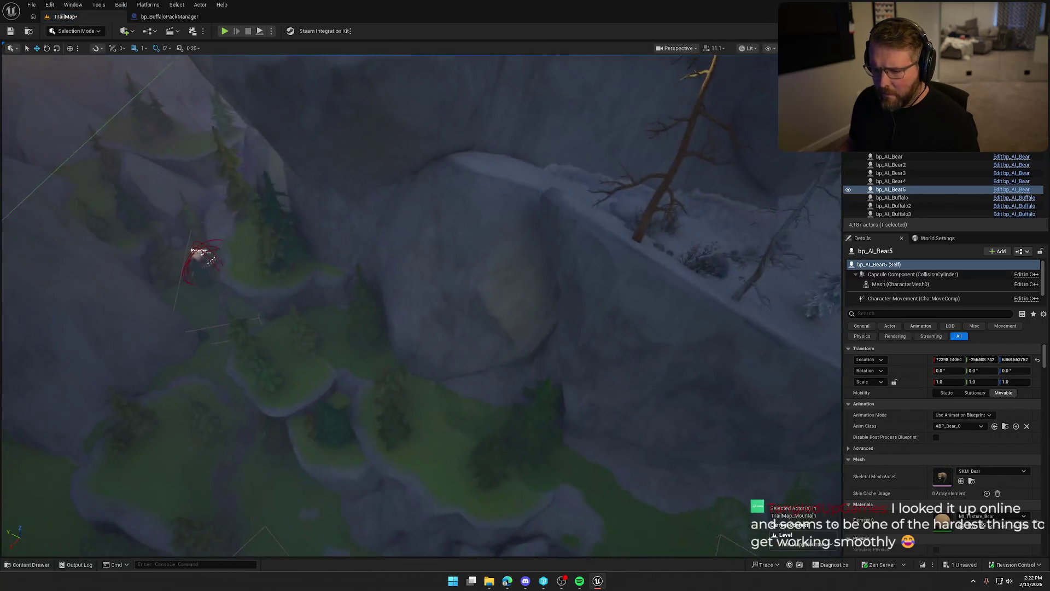
key(ctrl+space)
drag(124, 432, 405, 351)
drag(487, 412, 487, 413)
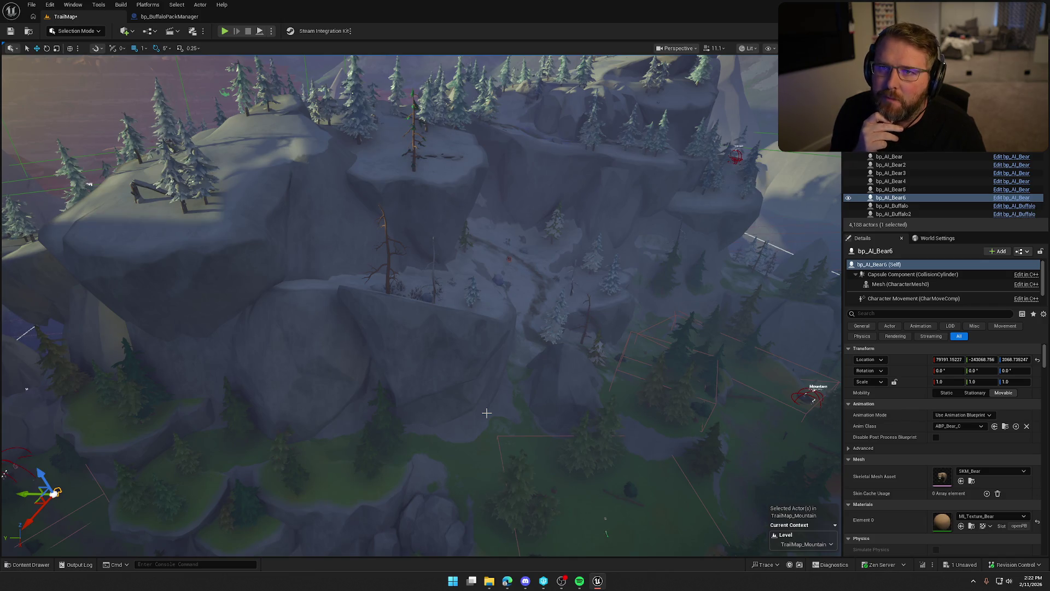
mouse_move(477, 411)
mouse_down()
mouse_move(477, 339)
mouse_move(307, 339)
mouse_up()
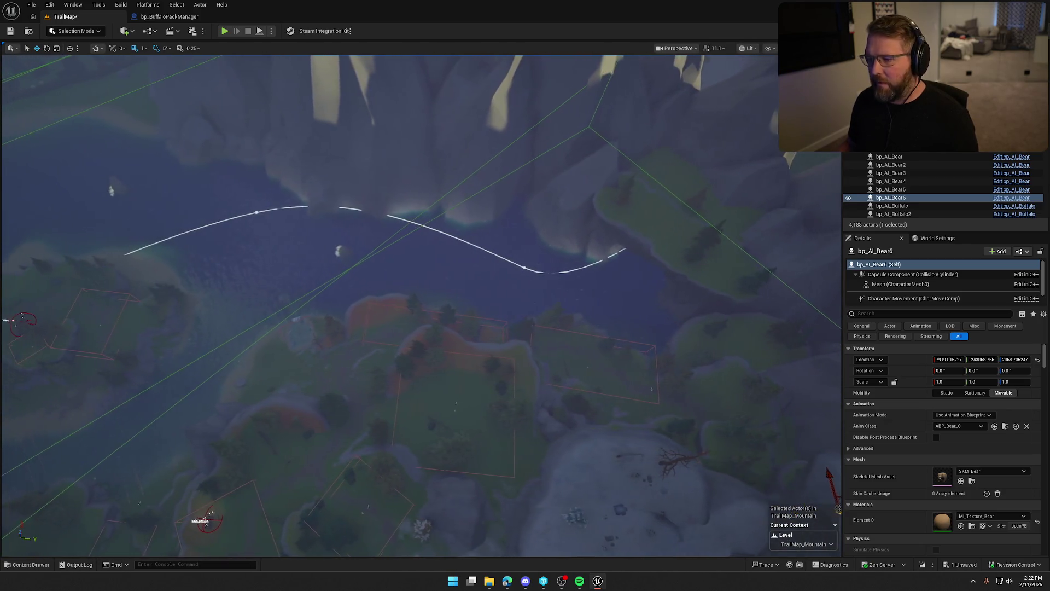
scroll(388, 306, up, 5)
mouse_move(477, 401)
mouse_down()
mouse_move(477, 383)
mouse_move(476, 401)
mouse_up()
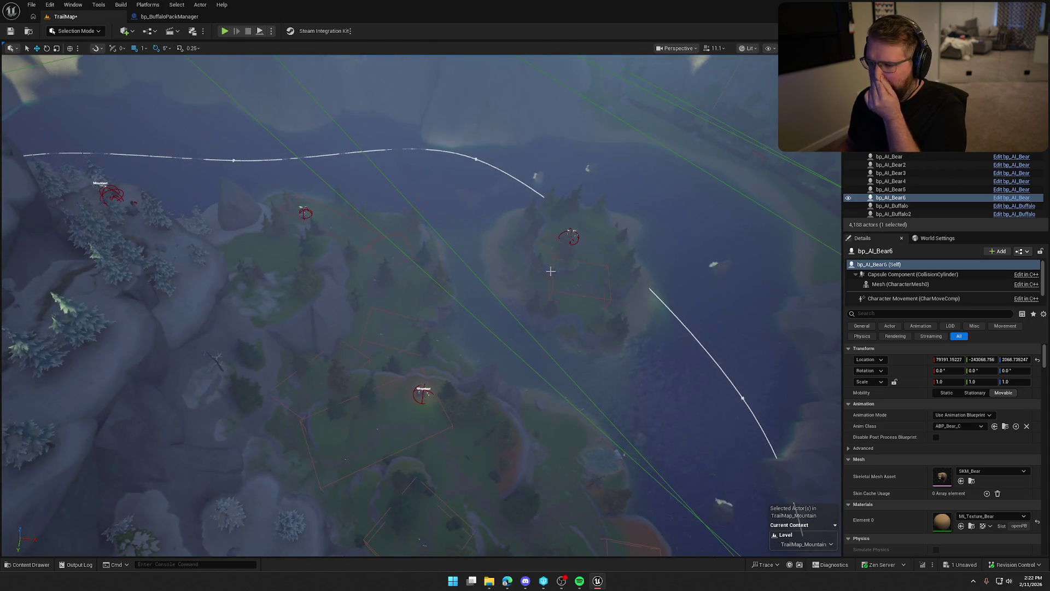
mouse_move(511, 279)
mouse_down()
mouse_move(512, 257)
mouse_move(512, 290)
mouse_move(487, 304)
mouse_move(465, 257)
mouse_move(518, 381)
mouse_up()
key(ctrl+space)
mouse_move(125, 454)
mouse_down()
mouse_move(181, 421)
mouse_move(563, 402)
mouse_up()
Step: Save the level and confirm checking out TrailMap_Mountain
mouse_move(505, 318)
mouse_down()
mouse_move(606, 320)
mouse_move(360, 327)
mouse_move(361, 298)
mouse_move(326, 270)
mouse_up()
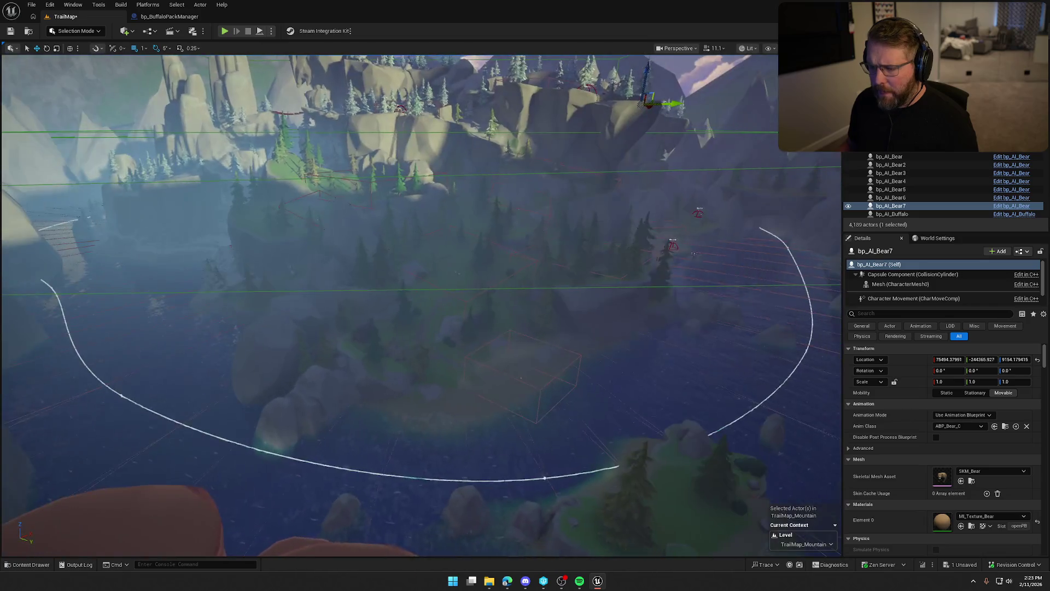
key(ctrl+s)
click(547, 385)
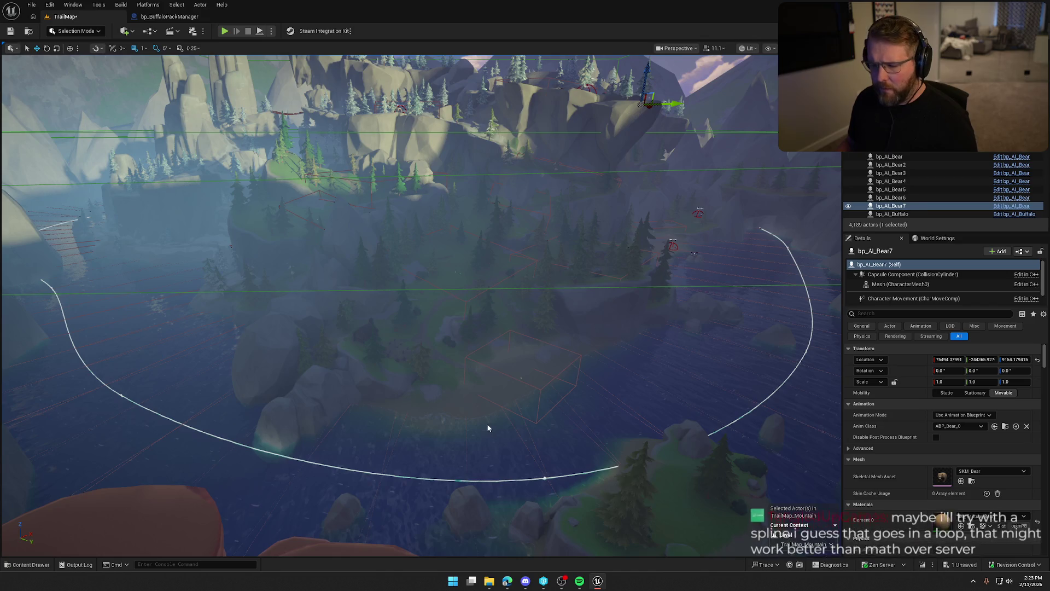
key(ctrl+space)
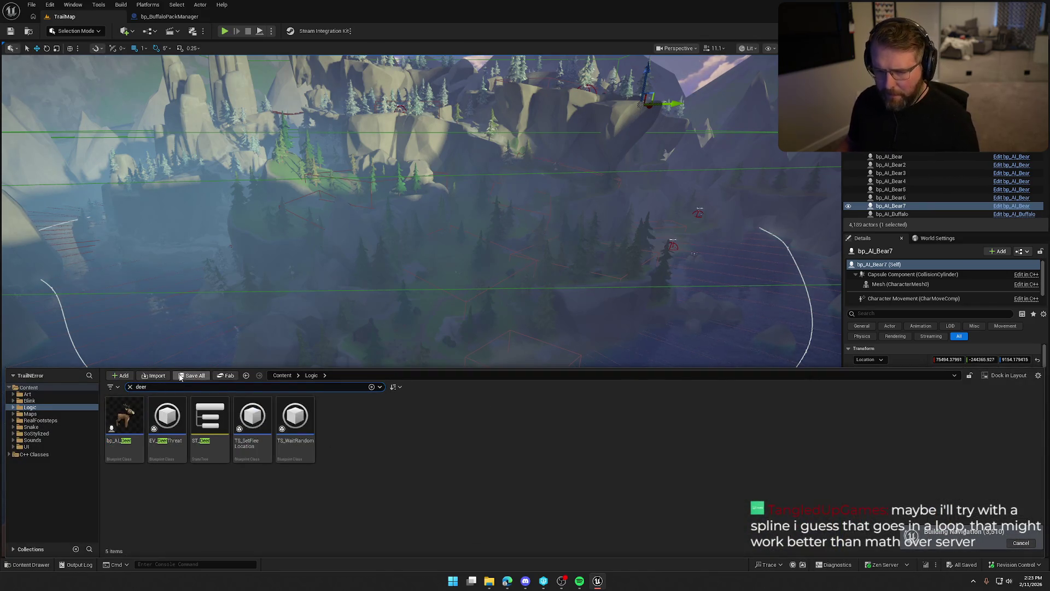
Step: Place five bp_AI_Deer actors across the rocky and snowy mountain slopes
mouse_move(127, 419)
mouse_down()
mouse_move(456, 259)
mouse_move(457, 289)
mouse_up()
key(f)
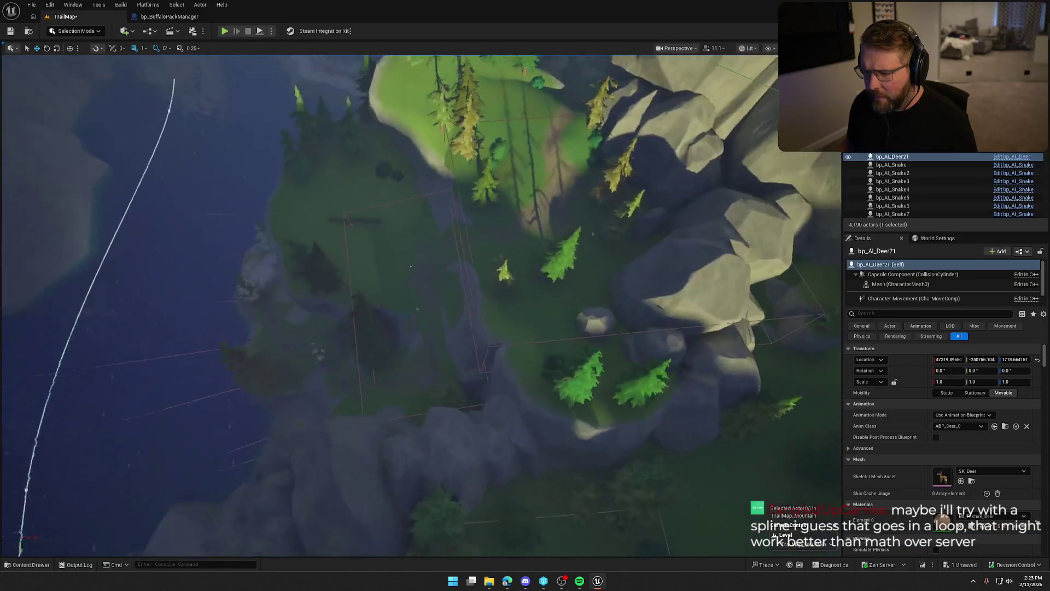
scroll(412, 264, up, 6)
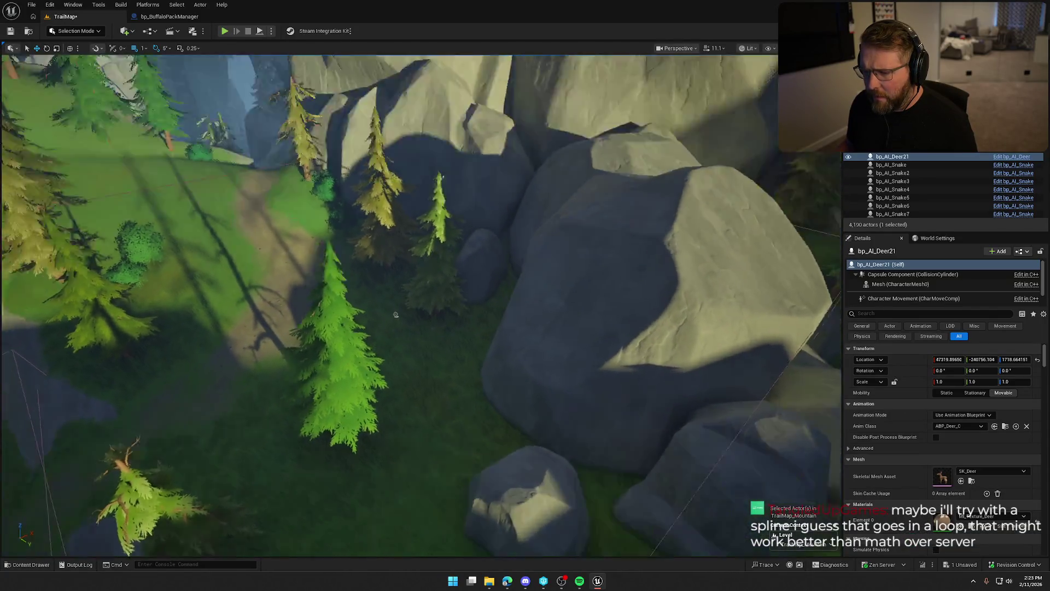
key(ctrl+space)
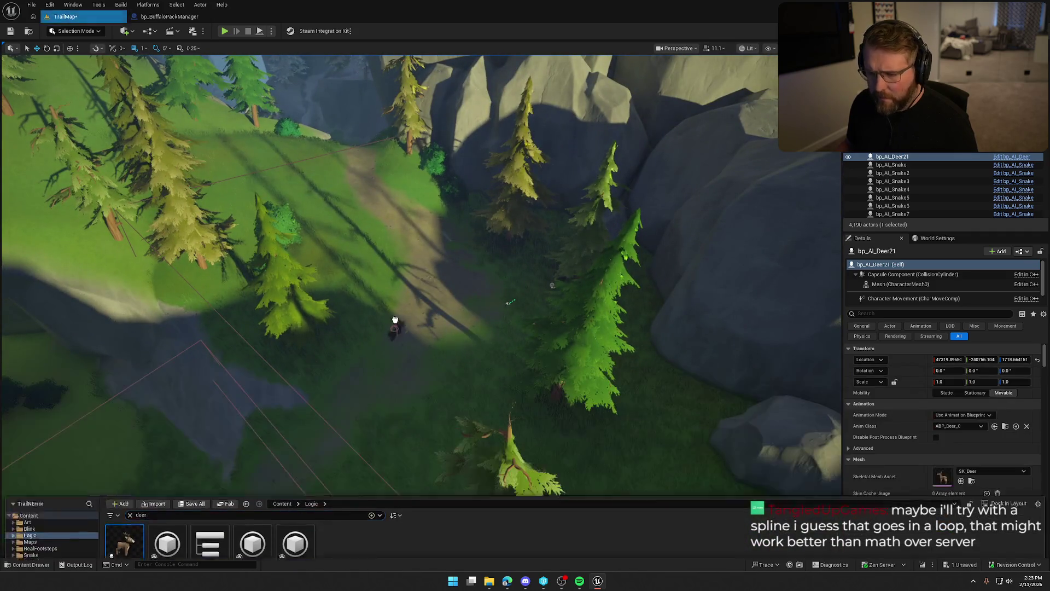
drag(394, 320, 421, 260)
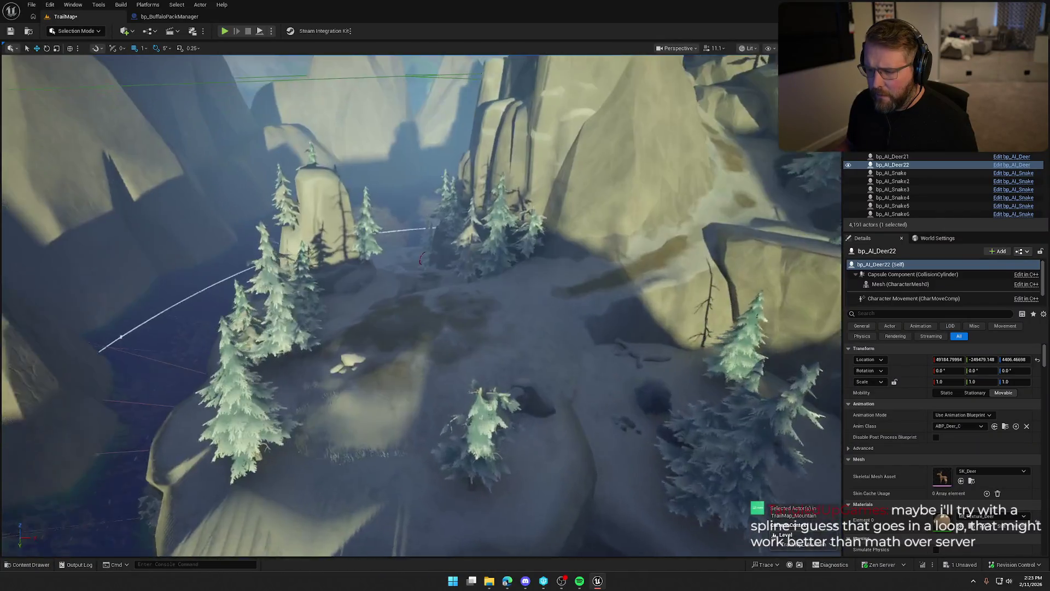
key(ctrl+space)
mouse_move(122, 429)
mouse_down()
mouse_move(347, 312)
mouse_move(383, 393)
mouse_move(385, 372)
mouse_move(385, 438)
mouse_move(405, 443)
mouse_move(282, 361)
mouse_up()
key(ctrl+space)
mouse_move(155, 416)
mouse_down()
mouse_move(441, 271)
mouse_move(385, 504)
mouse_move(383, 399)
mouse_up()
key(ctrl+space)
mouse_move(124, 421)
mouse_down()
mouse_move(403, 234)
mouse_move(464, 239)
mouse_up()
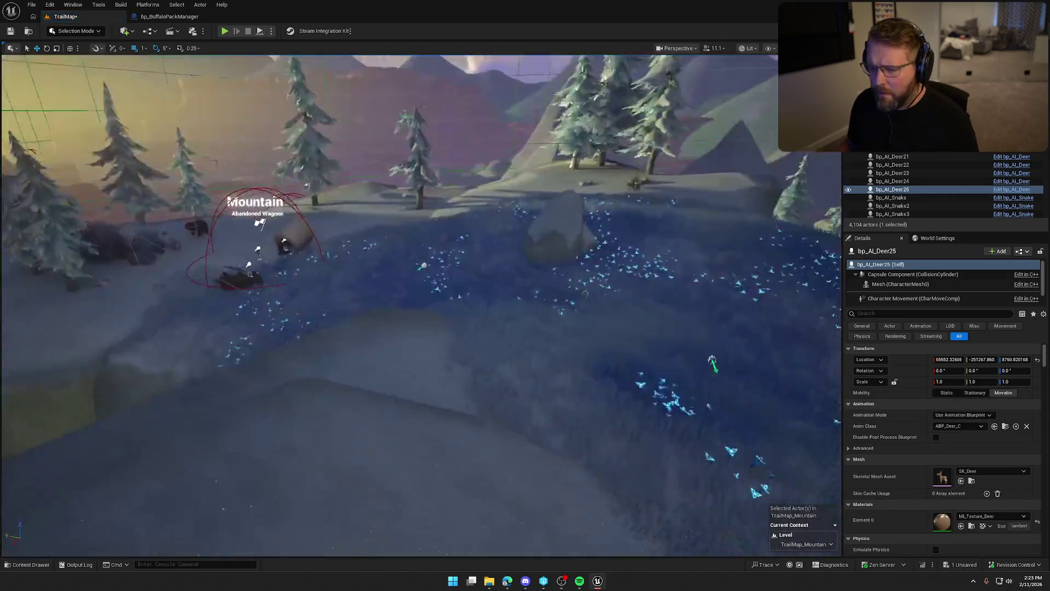
Step: Duplicate the last deer into the forest with Ctrl+D and save all level changes
mouse_move(585, 294)
mouse_down()
mouse_move(597, 370)
mouse_move(786, 271)
mouse_up()
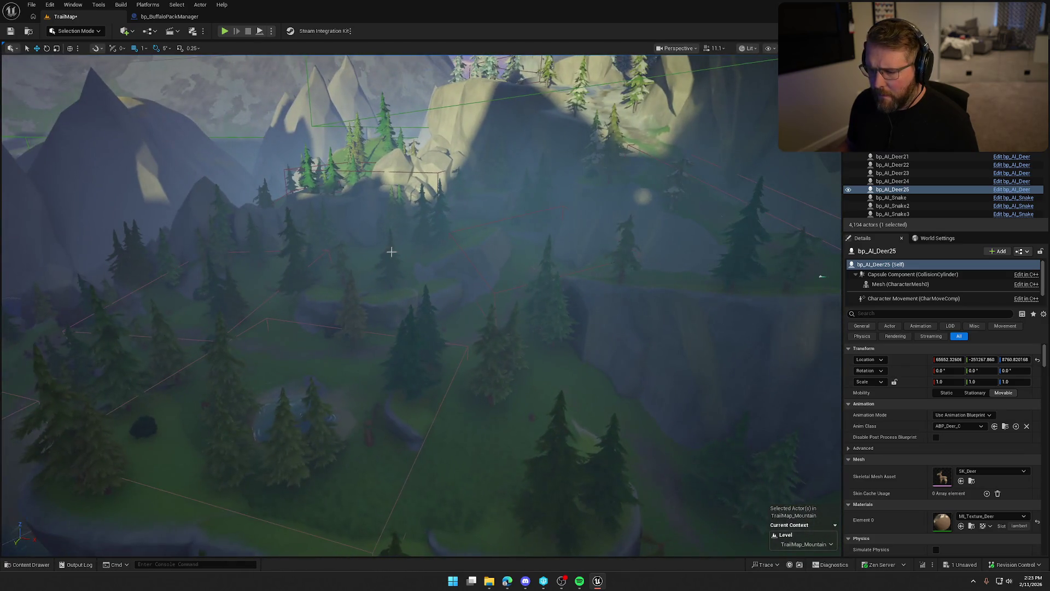
key(ctrl+space)
drag(340, 304, 348, 357)
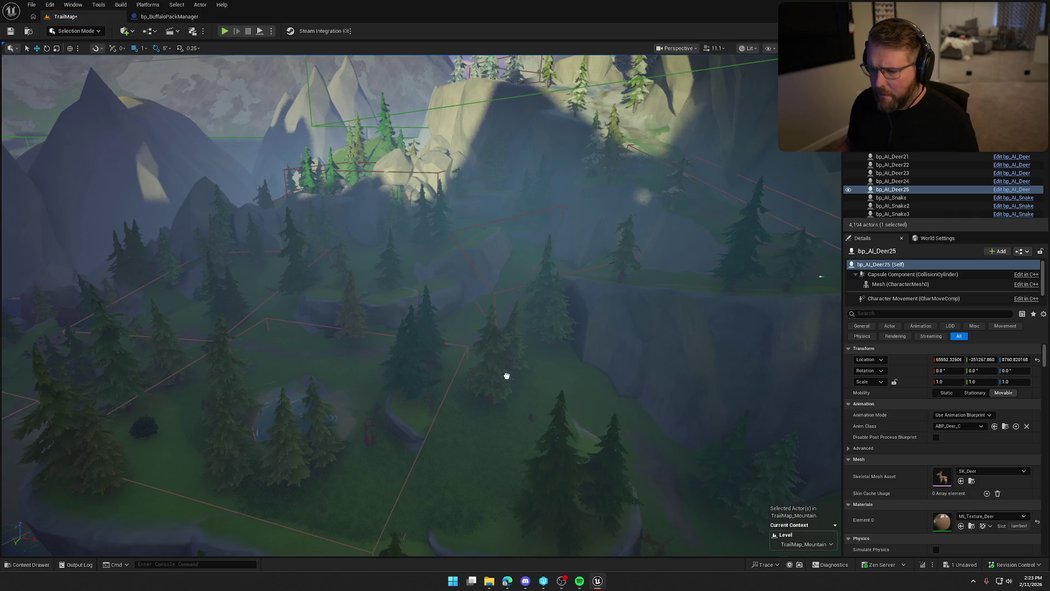
key(ctrl+d)
mouse_move(511, 290)
mouse_down()
mouse_move(511, 268)
mouse_move(517, 315)
mouse_up()
drag(551, 363, 552, 344)
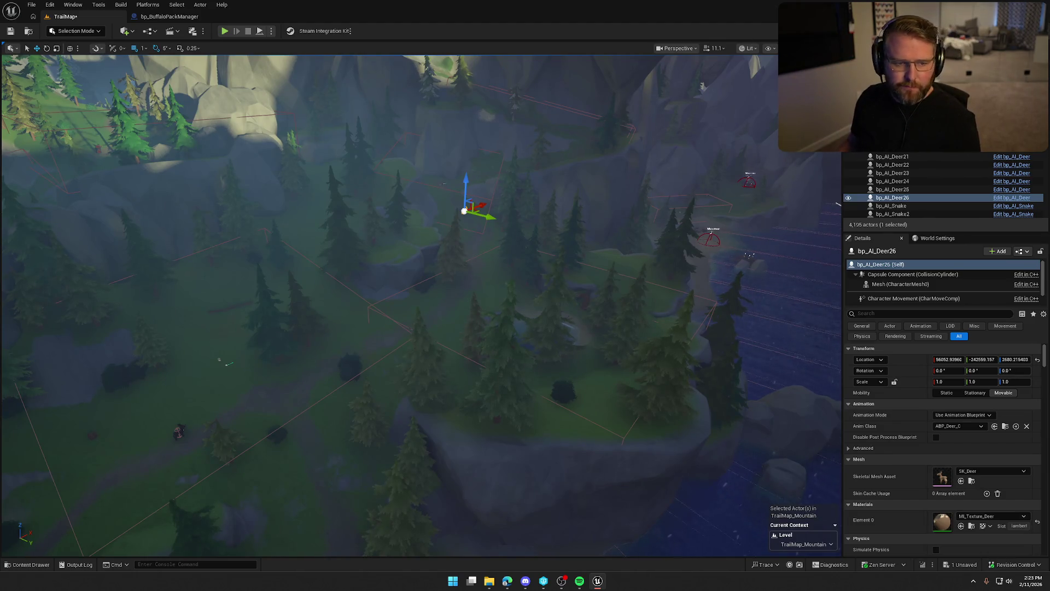
drag(239, 325, 320, 340)
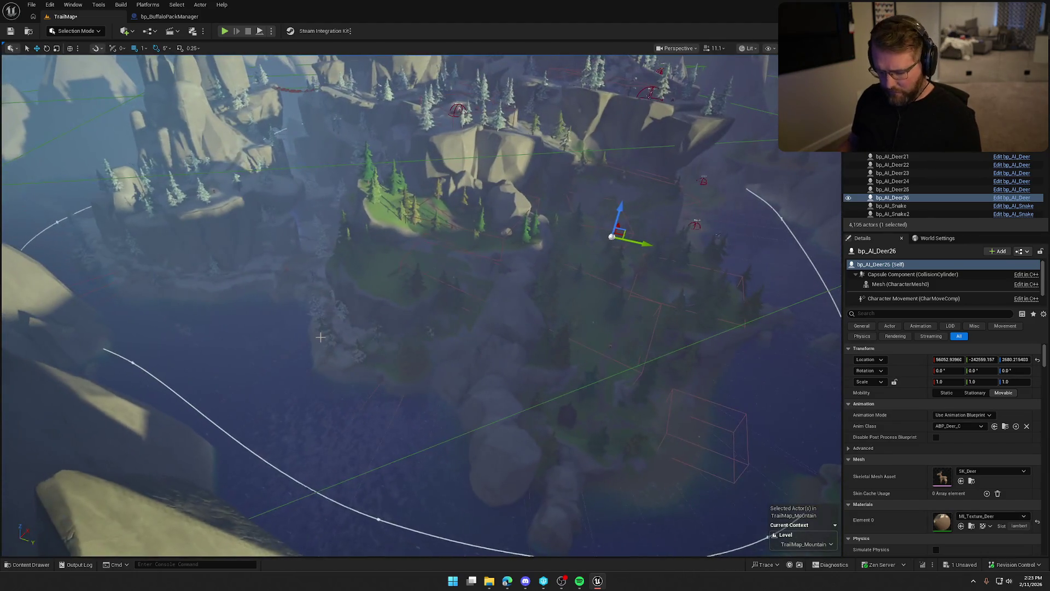
key(ctrl+s)
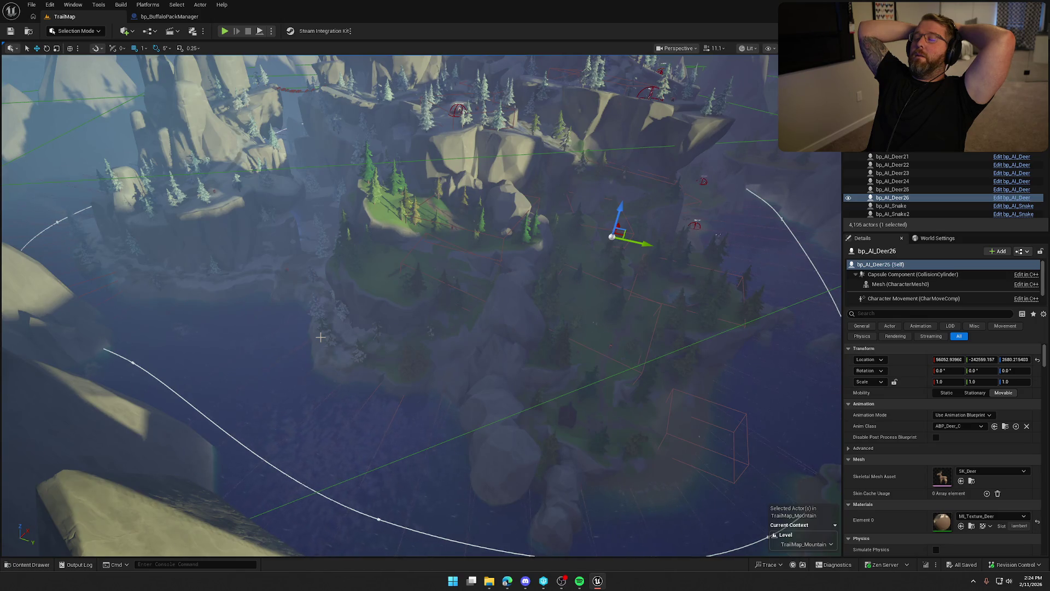
drag(398, 306, 399, 180)
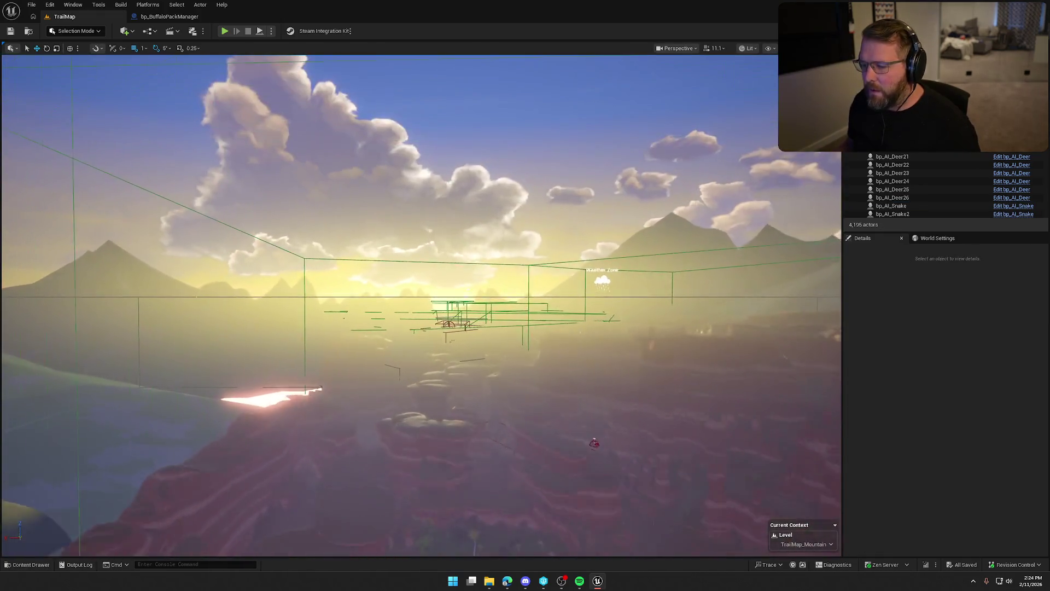
Step: Fly over the village, check World Settings, and toggle the navigation mesh display on and off
scroll(398, 180, up, 3)
key(w)
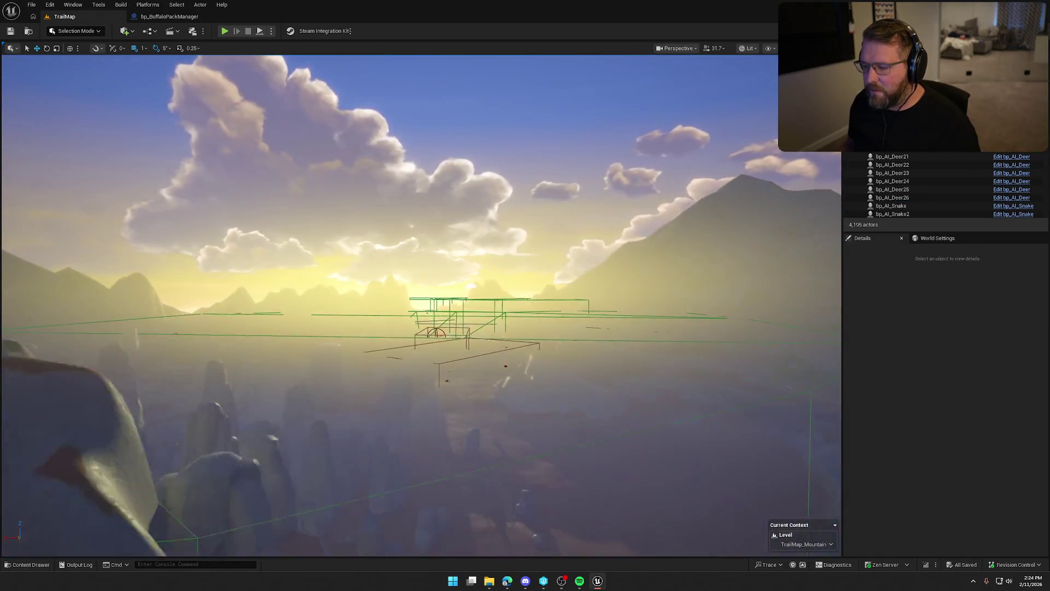
click(936, 238)
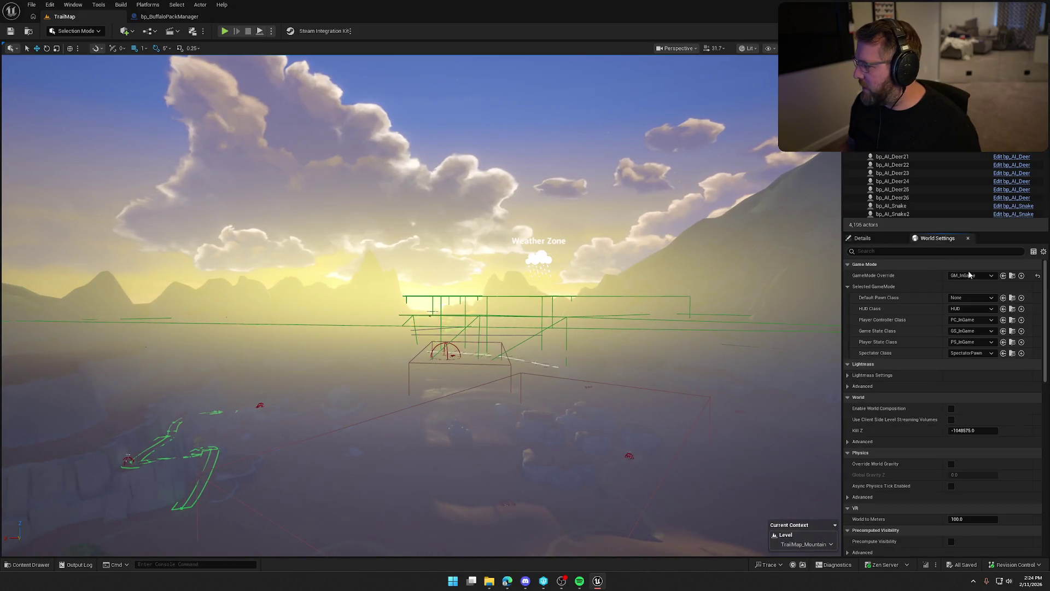
drag(607, 291, 607, 293)
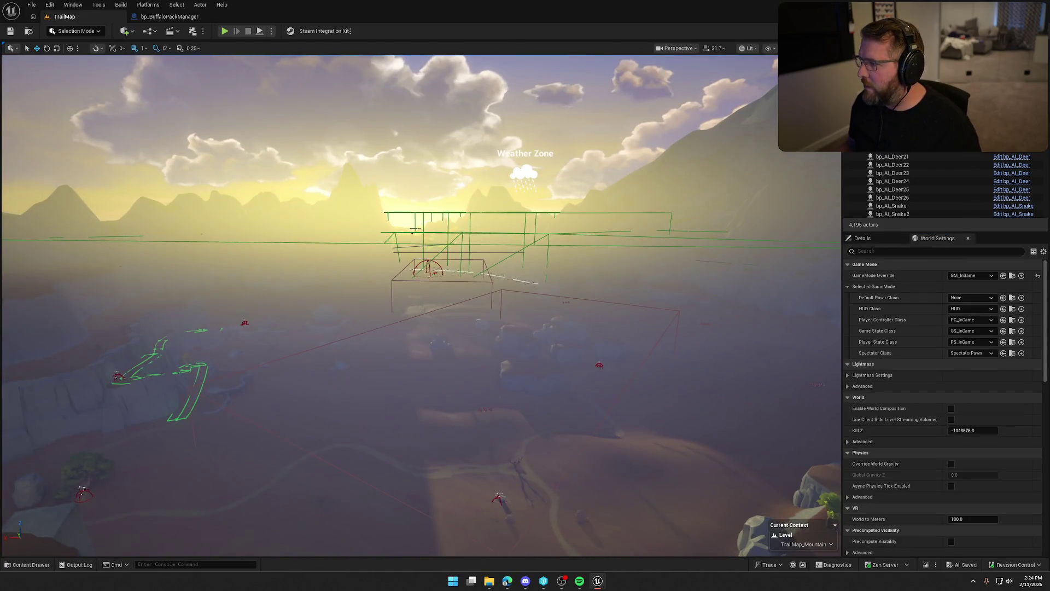
text(de)
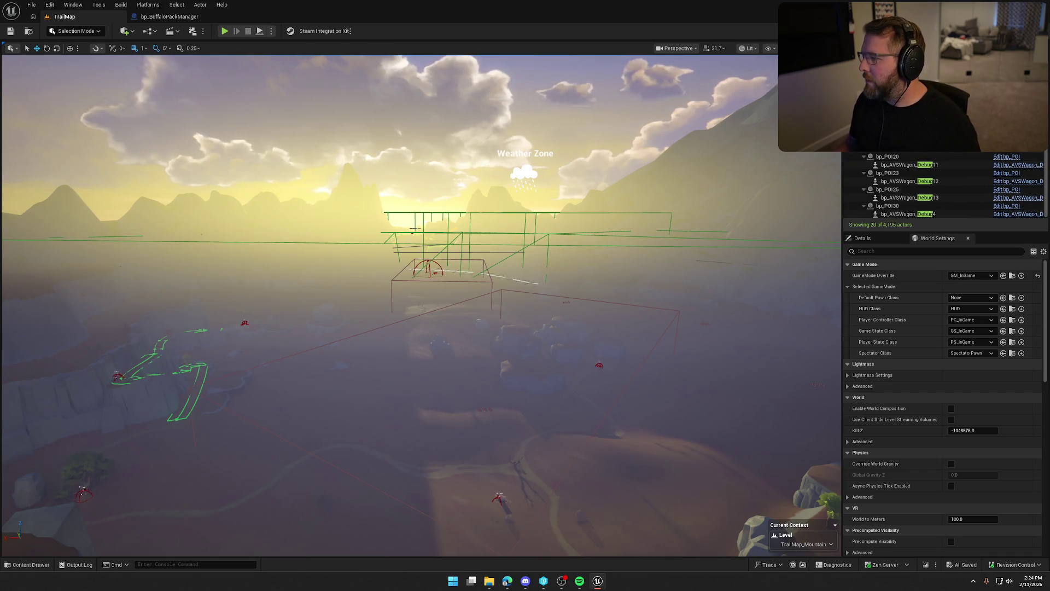
scroll(940, 172, up, 2)
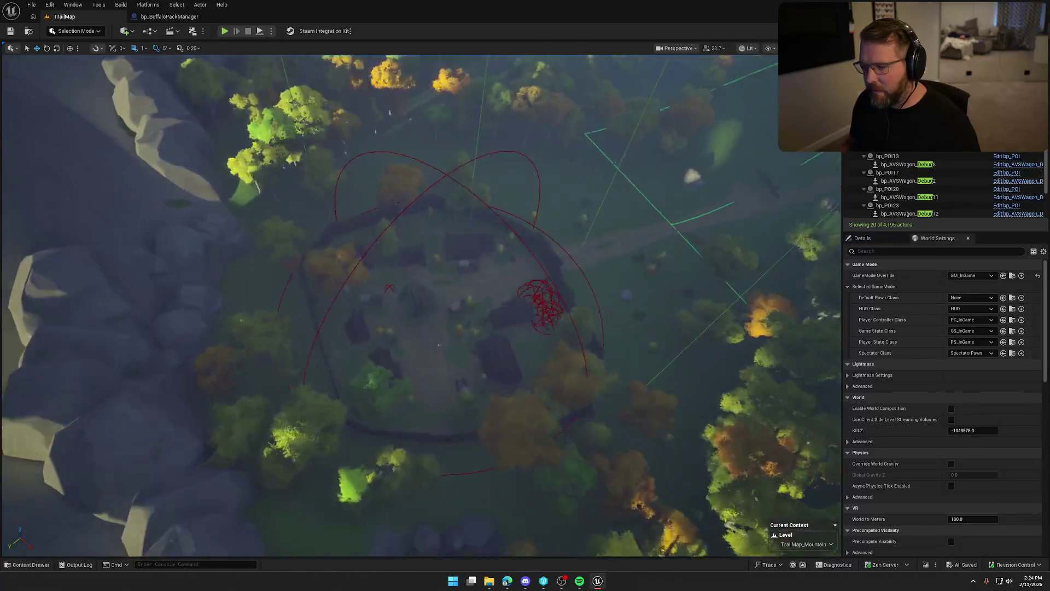
key(p)
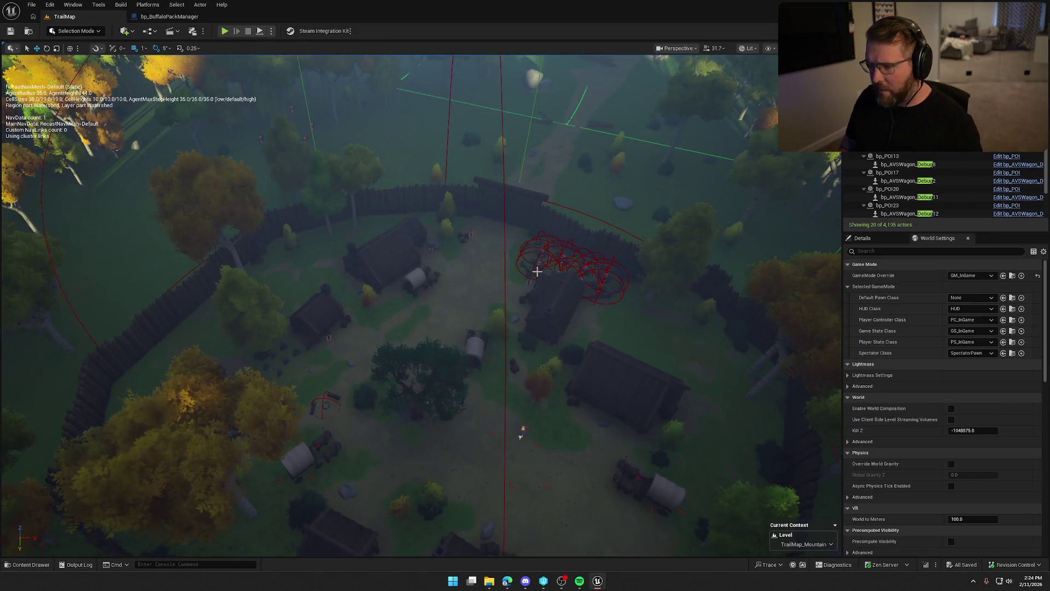
key(p)
drag(402, 272, 446, 298)
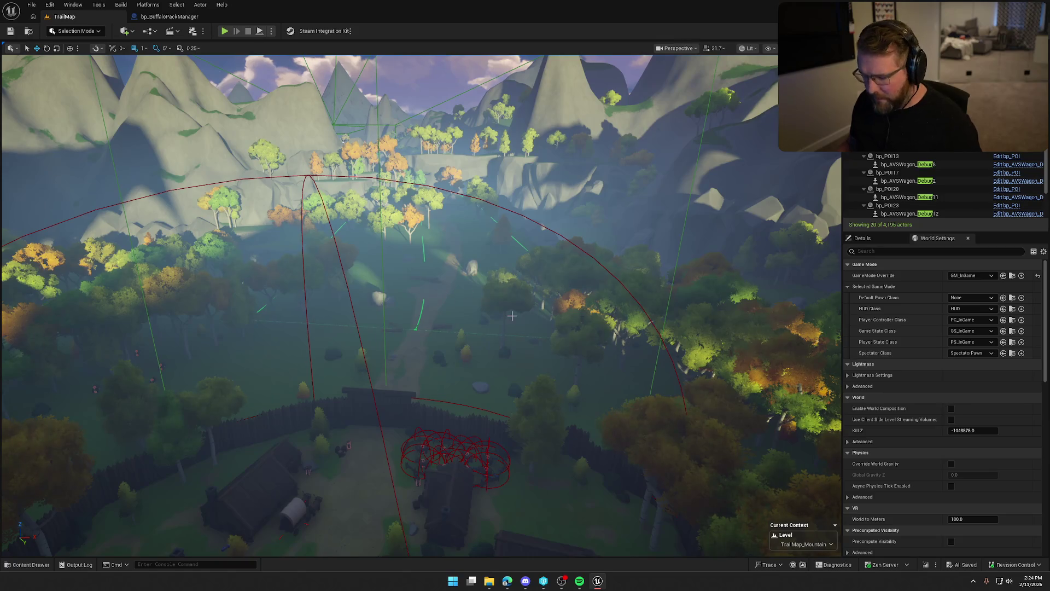
drag(705, 243, 684, 235)
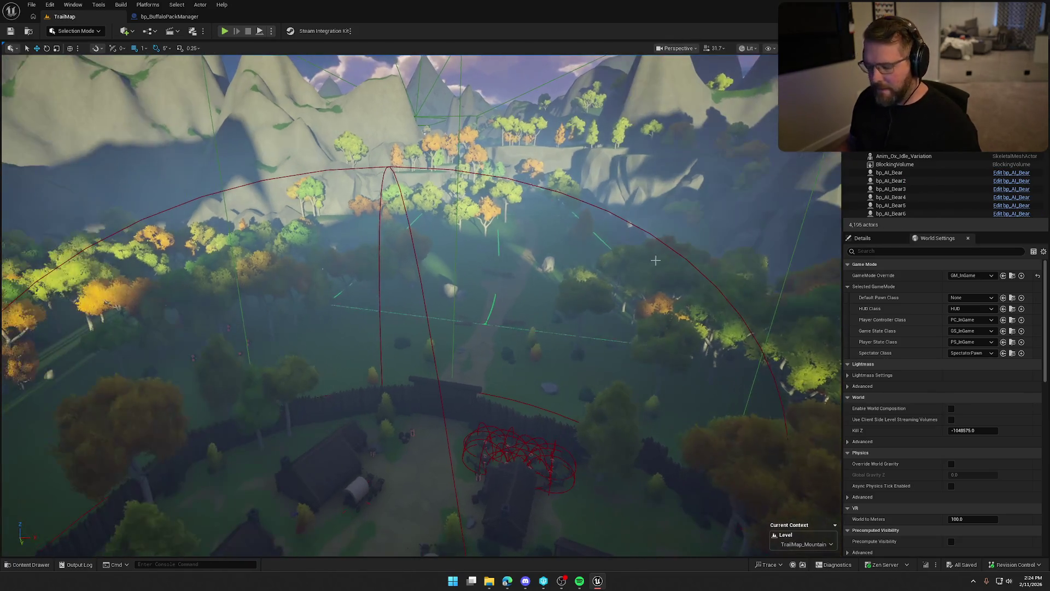
Step: Return to the Details panel and close the bp_BuffaloPackManager Blueprint tab
click(876, 239)
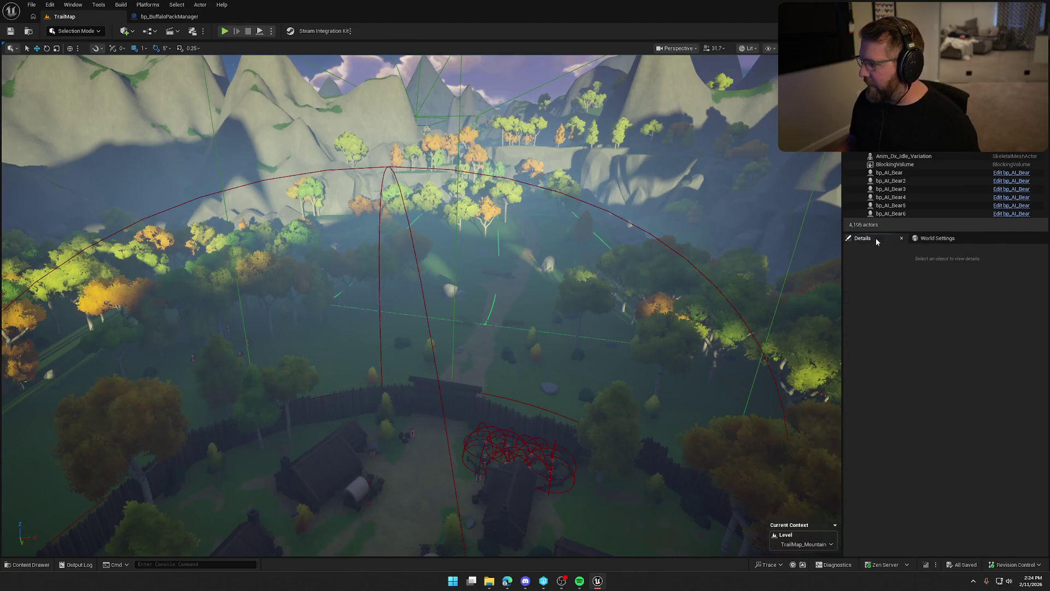
click(164, 17)
middle_click(158, 17)
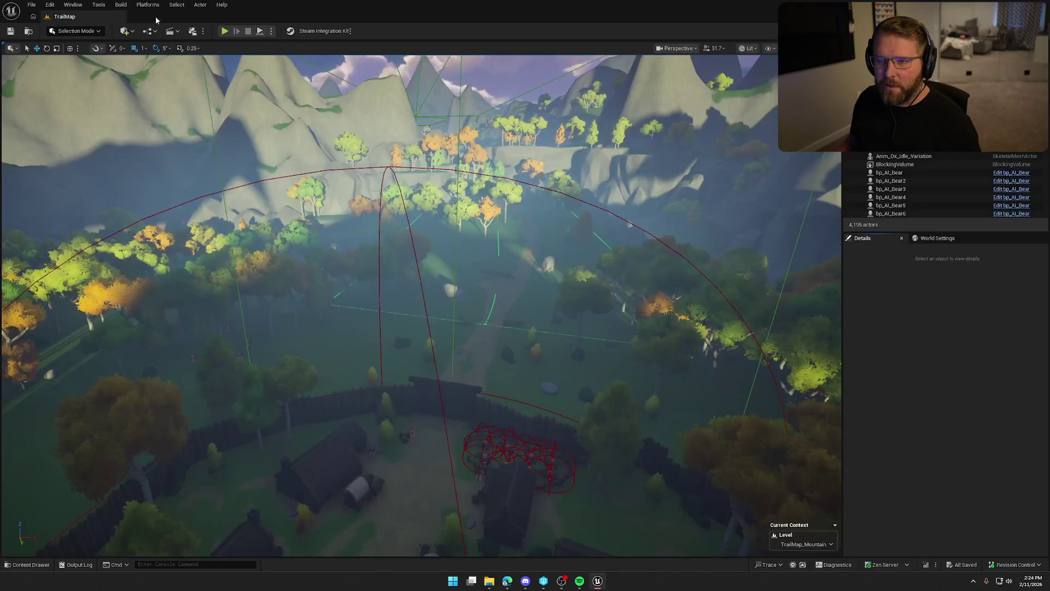
Step: Clear the deer search filter in the Content Drawer and close it
key(ctrl+space)
click(131, 387)
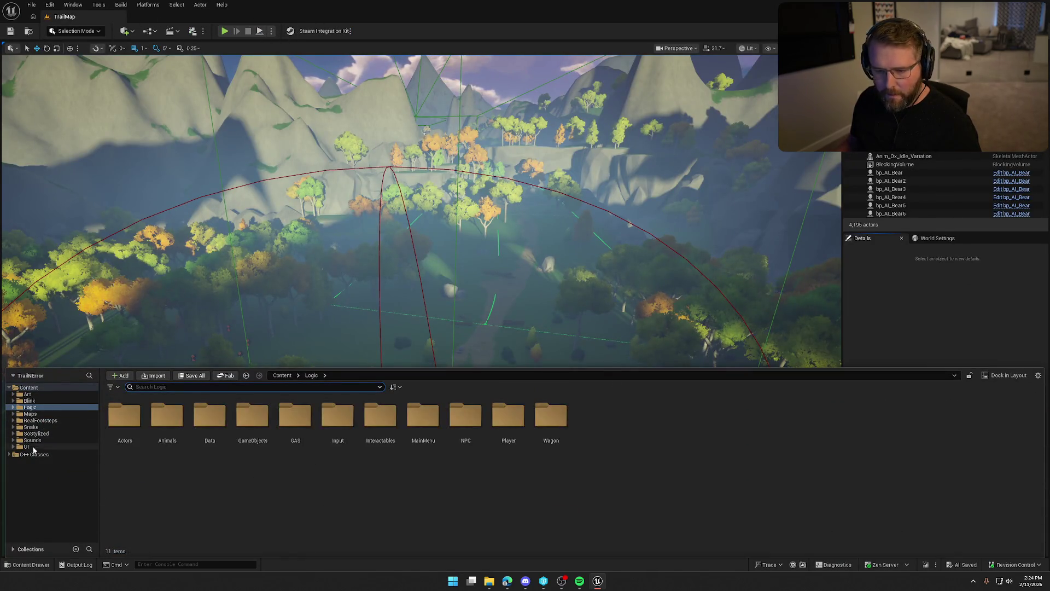
click(874, 341)
Step: Package the project for Windows into Saved/Builds and open the full output log
click(142, 5)
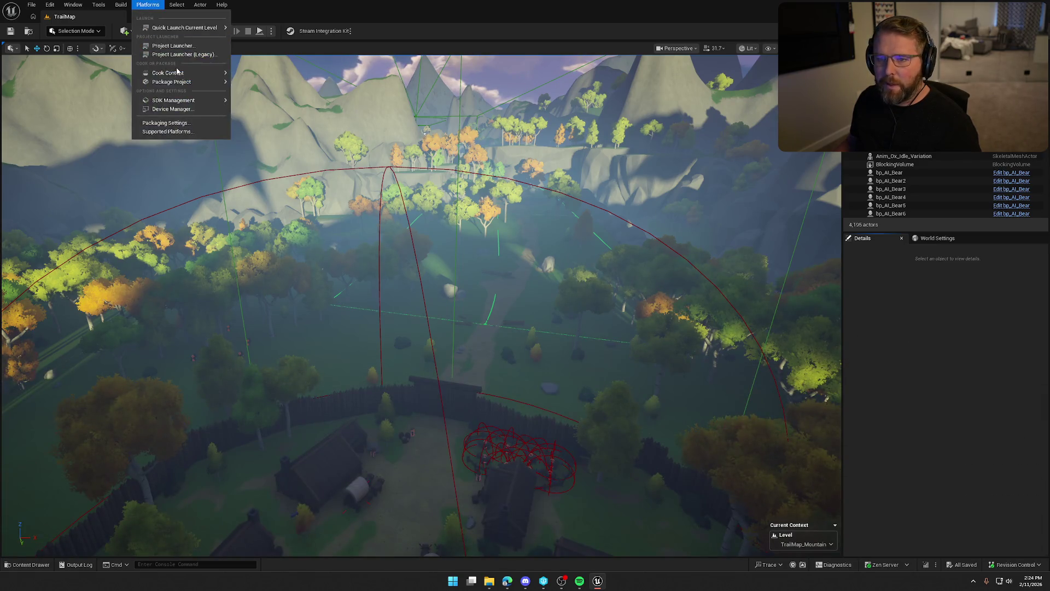
mouse_move(204, 86)
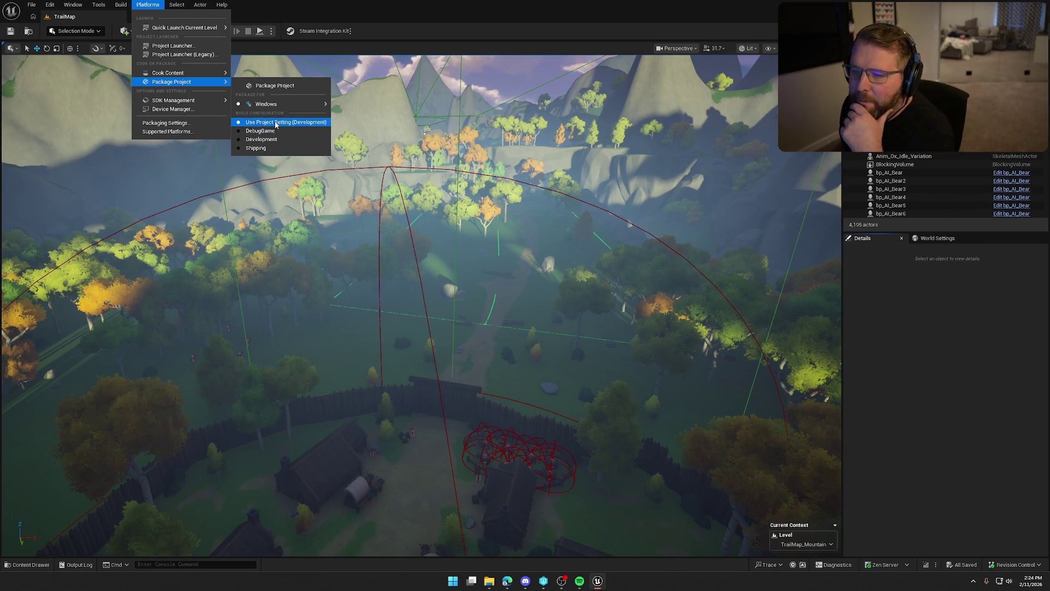
click(272, 86)
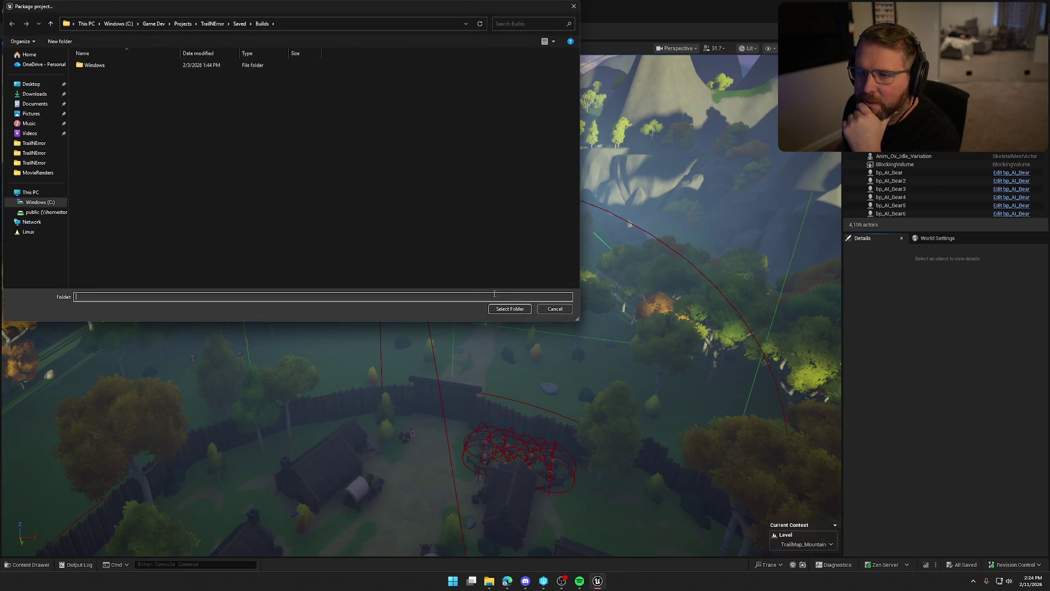
click(509, 308)
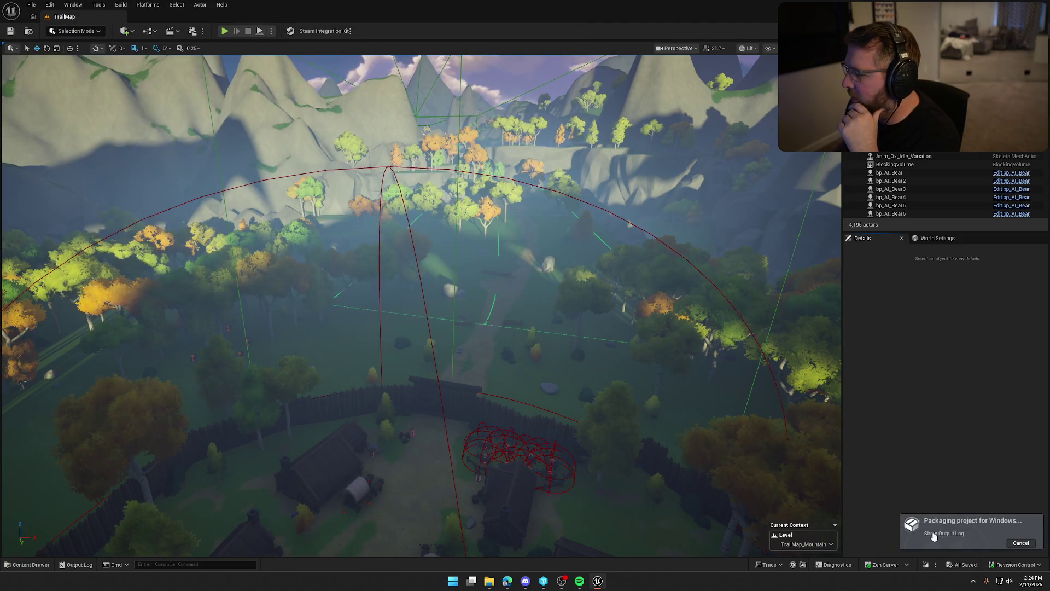
click(934, 535)
click(892, 341)
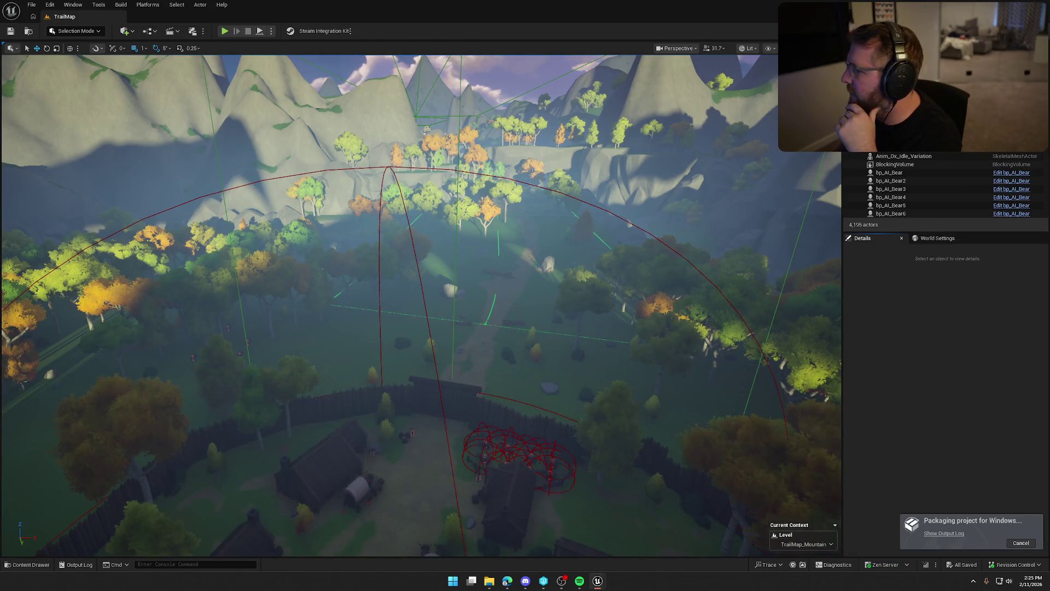
click(944, 533)
right_click(277, 104)
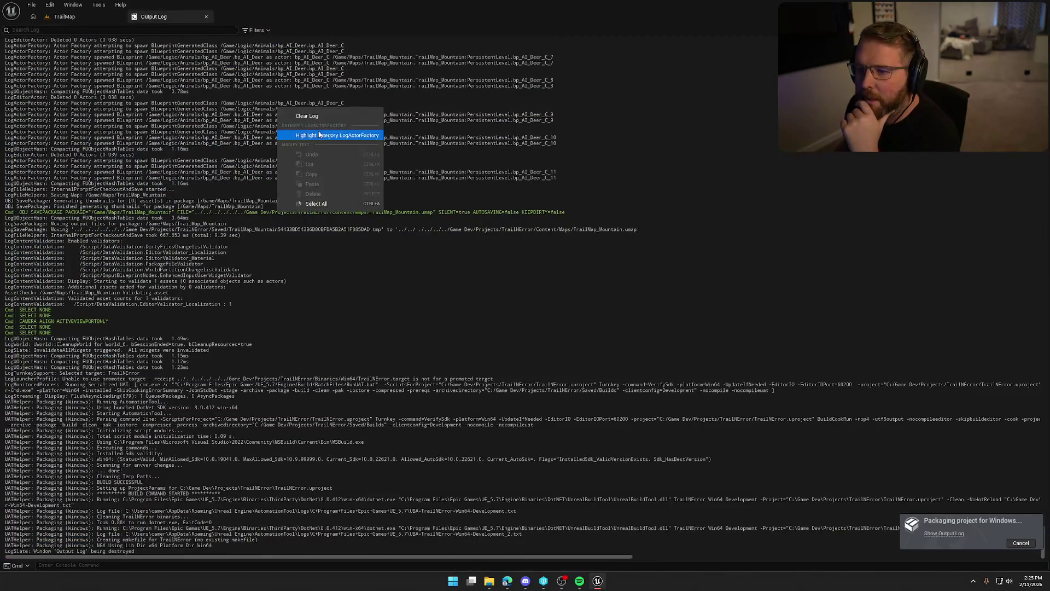
Step: Clear the output log, wait for packaging to finish, and close the Unreal Editor
click(328, 134)
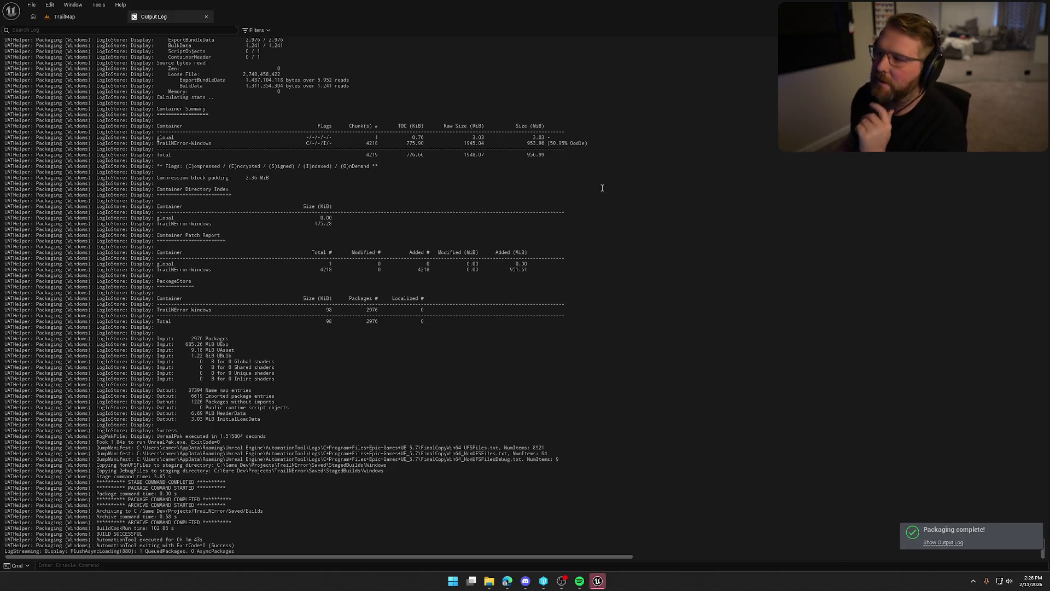
click(1046, 6)
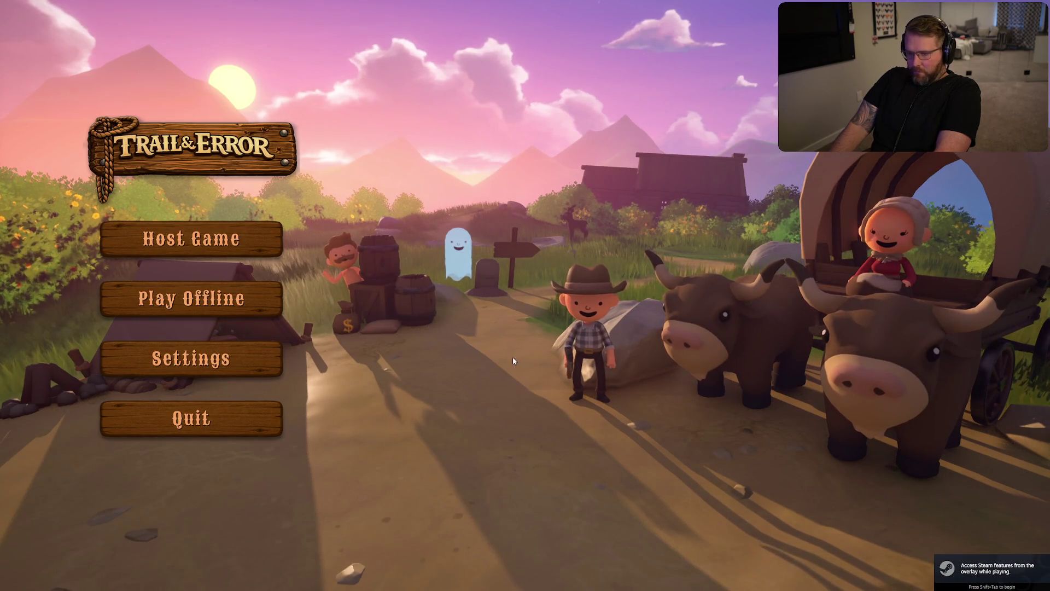
key(shift+Tab)
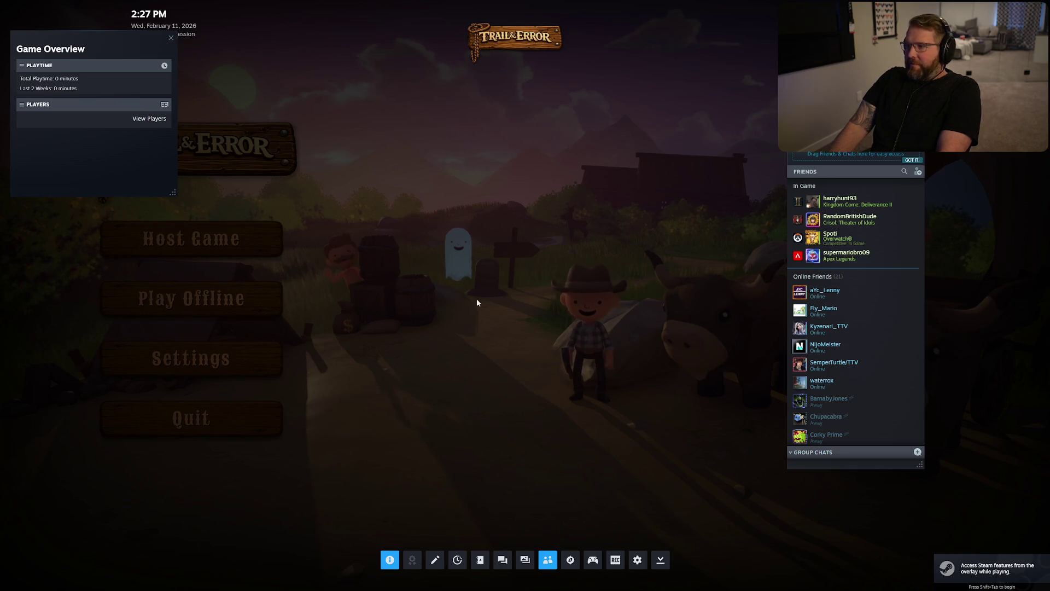
key(shift+Tab)
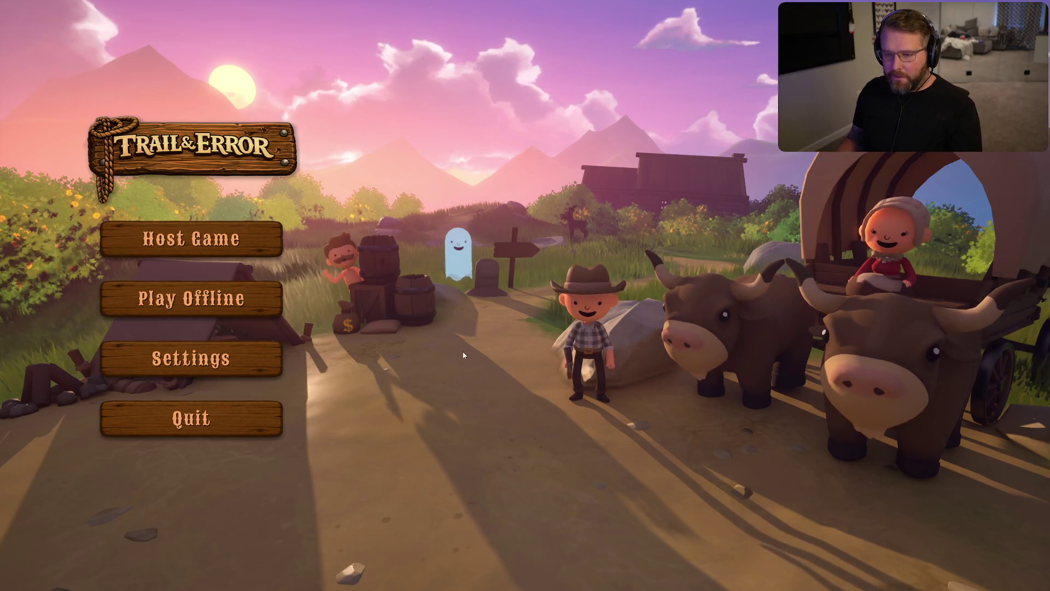
click(264, 369)
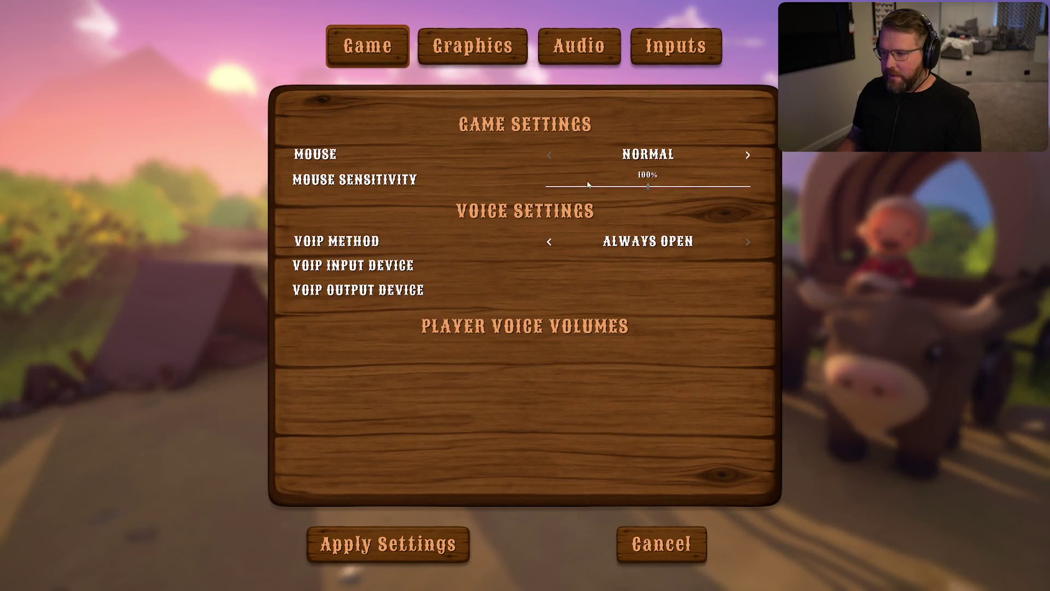
click(475, 52)
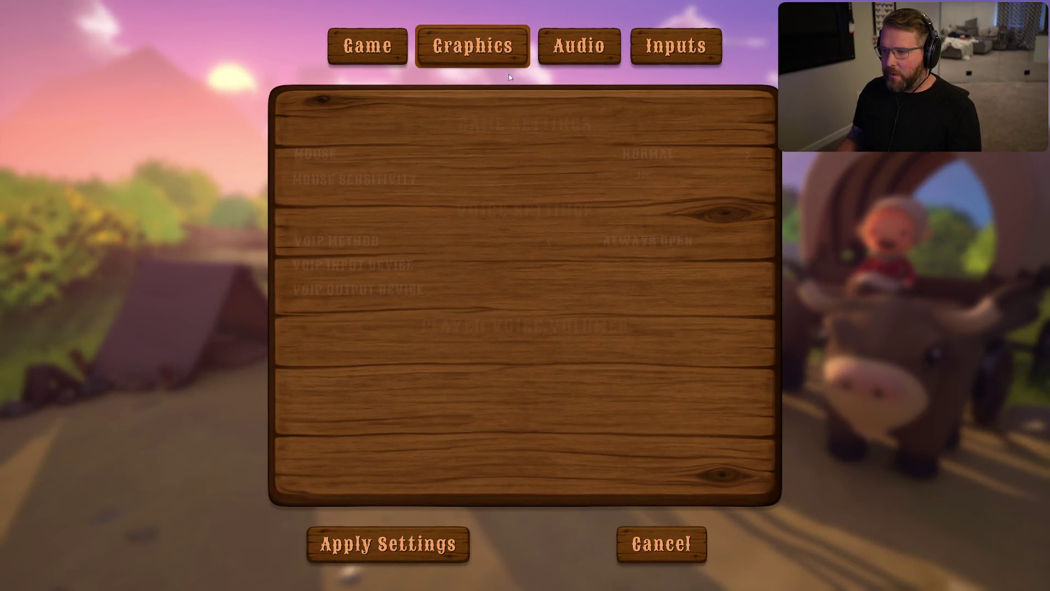
click(585, 45)
click(676, 45)
click(368, 45)
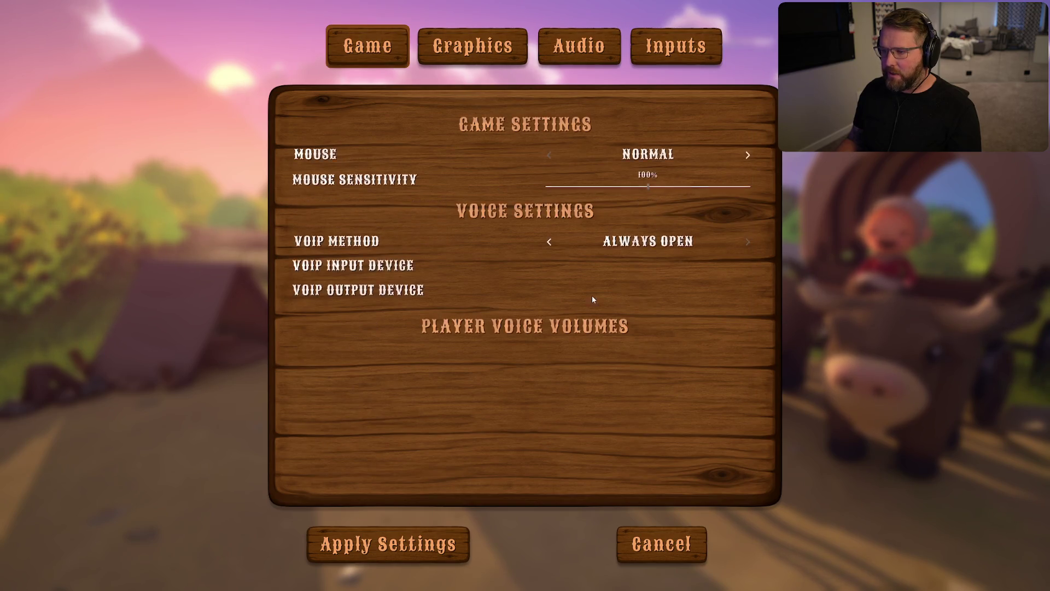
click(645, 554)
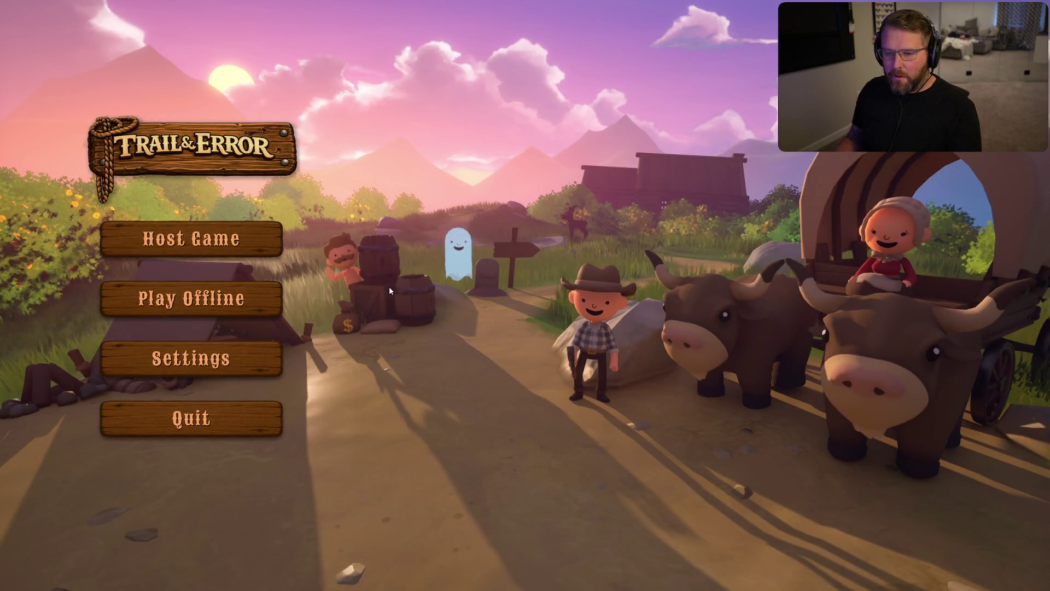
click(274, 299)
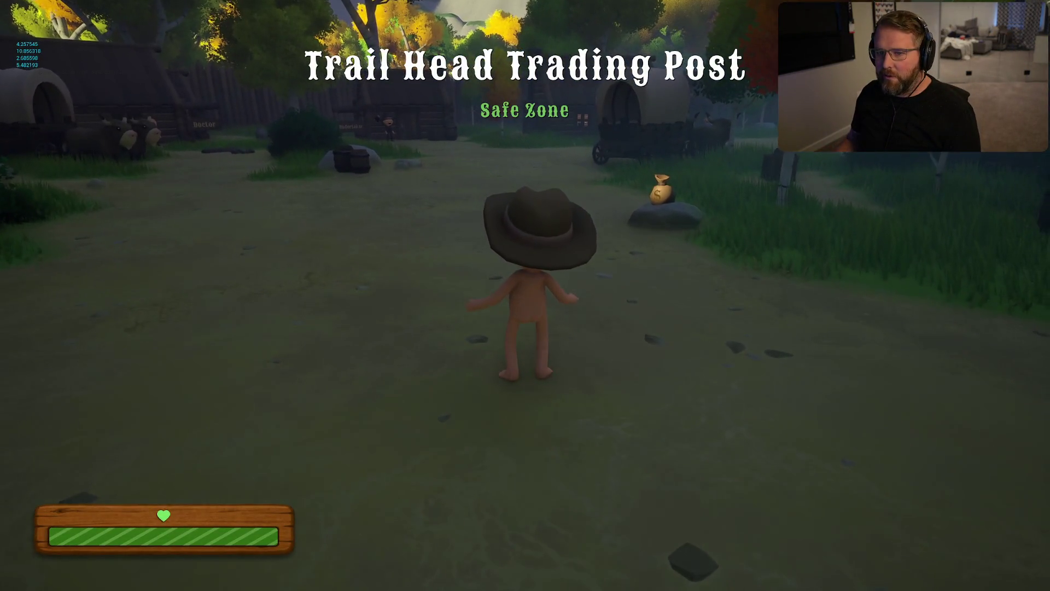
Step: Sprint ahead, pick up and drop the money bag, and climb onto the grey rock twice
key(w)
key(shift)
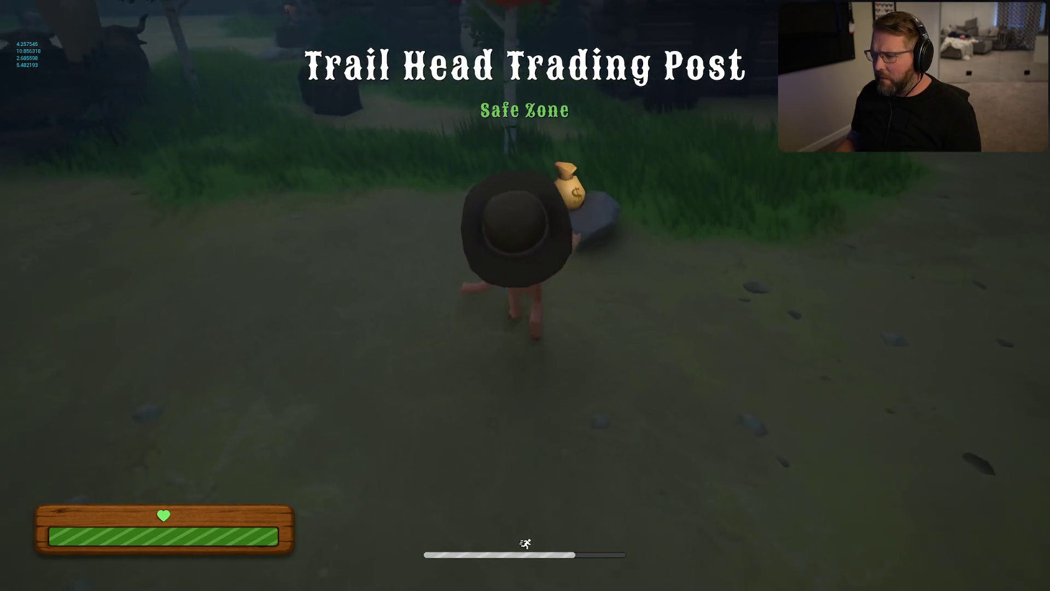
key(e)
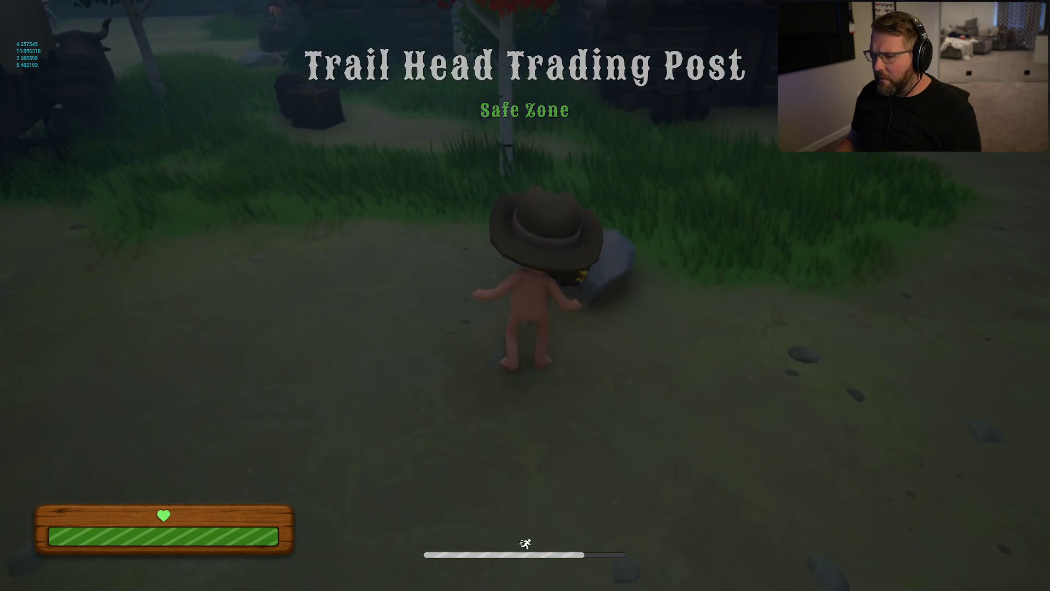
right_click(525, 296)
key(w)
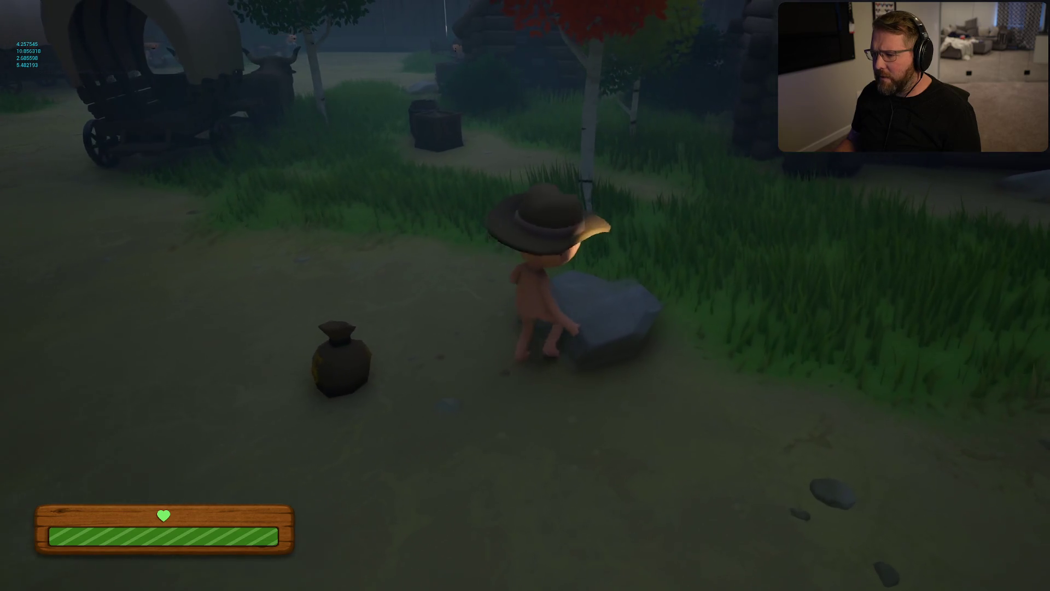
key(space)
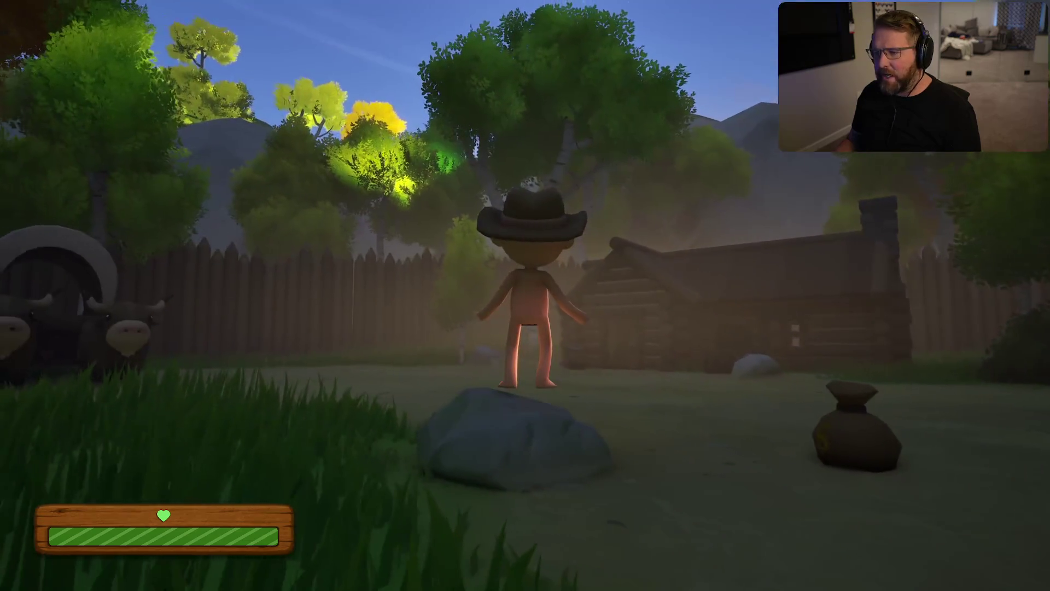
key(w)
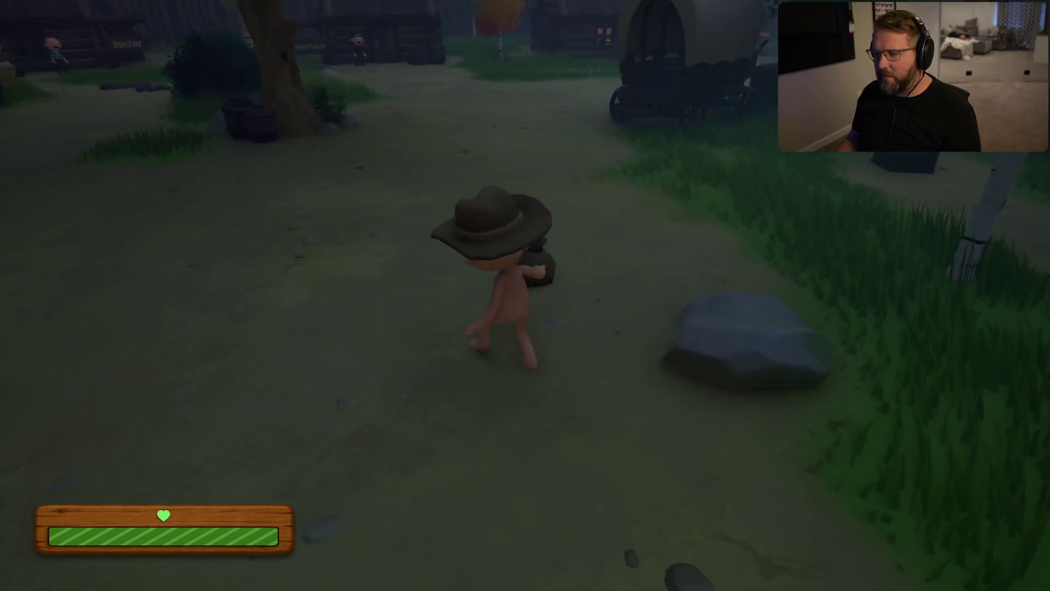
key(w)
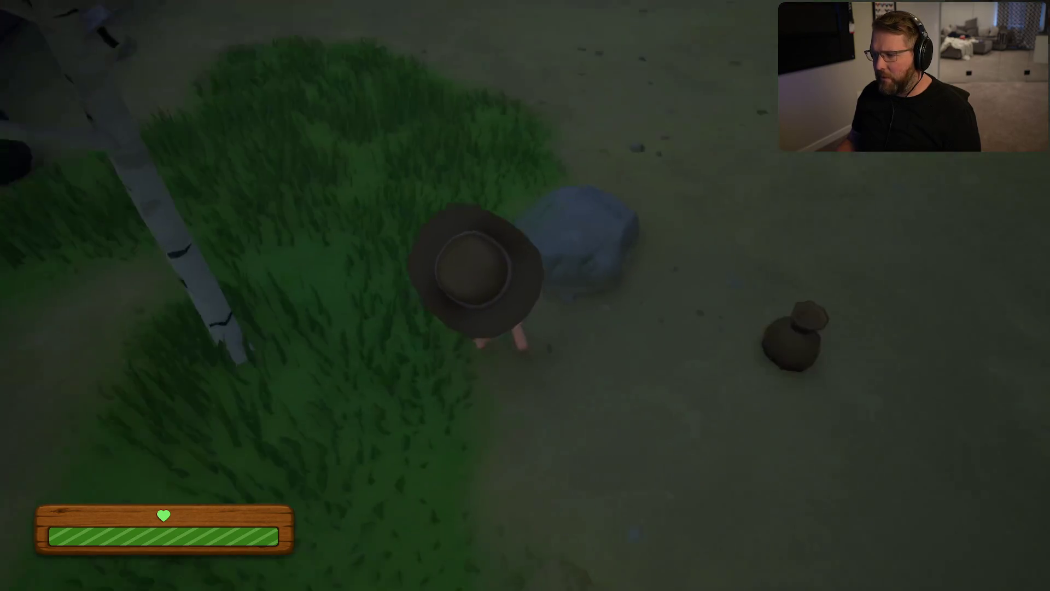
key(space)
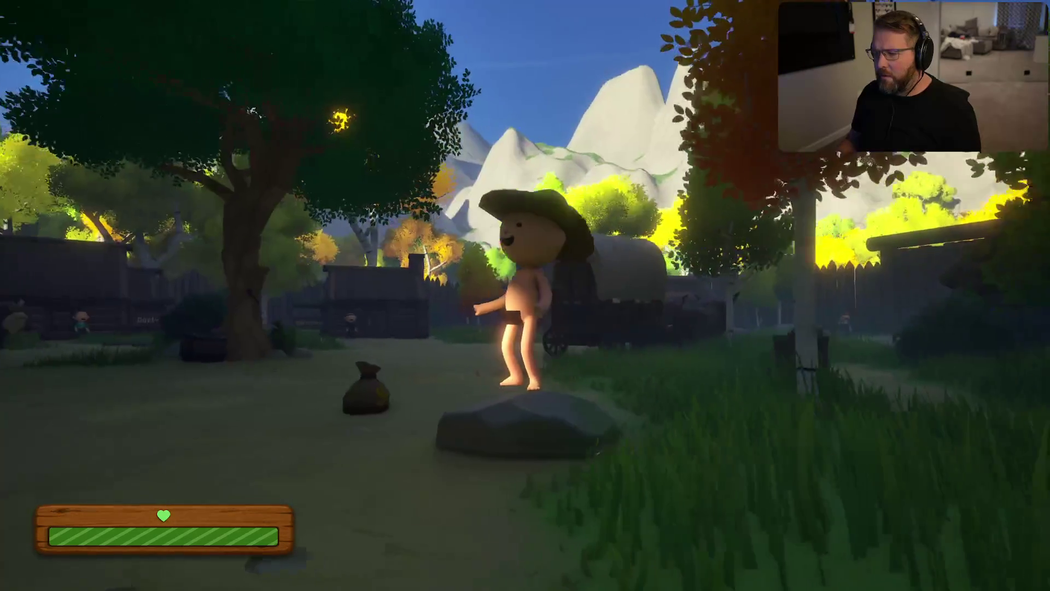
key(w)
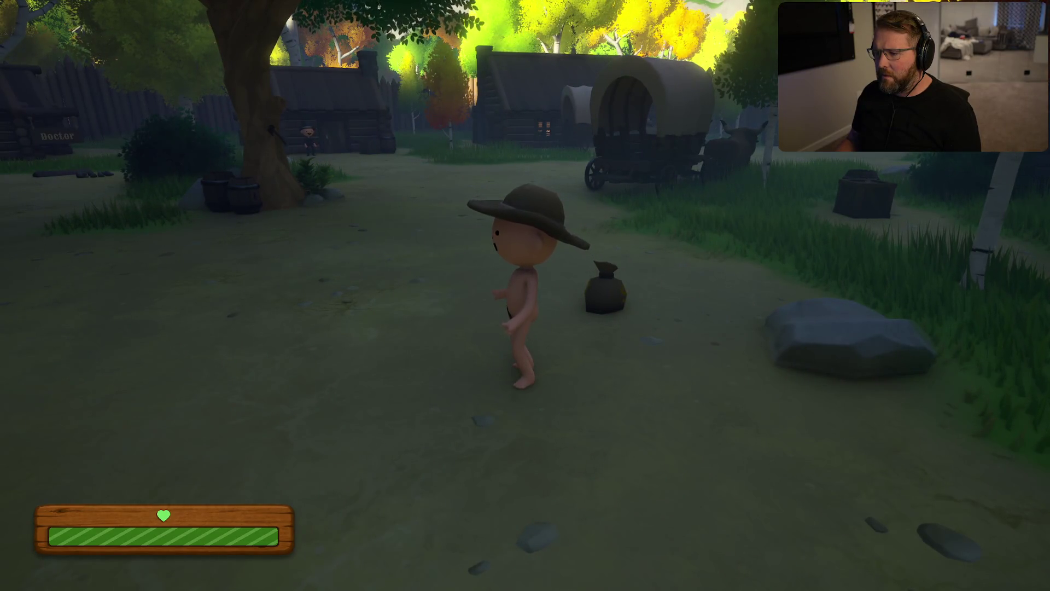
Step: Sprint past the big tree to the wagons, walk through the General Store and back into the yard
key(w)
key(shift)
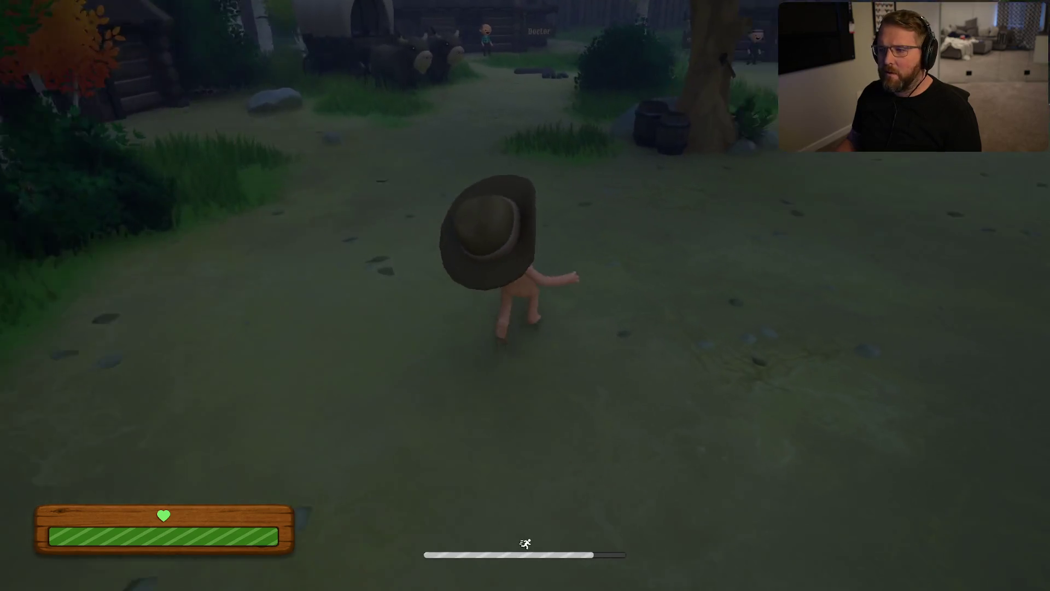
key(w)
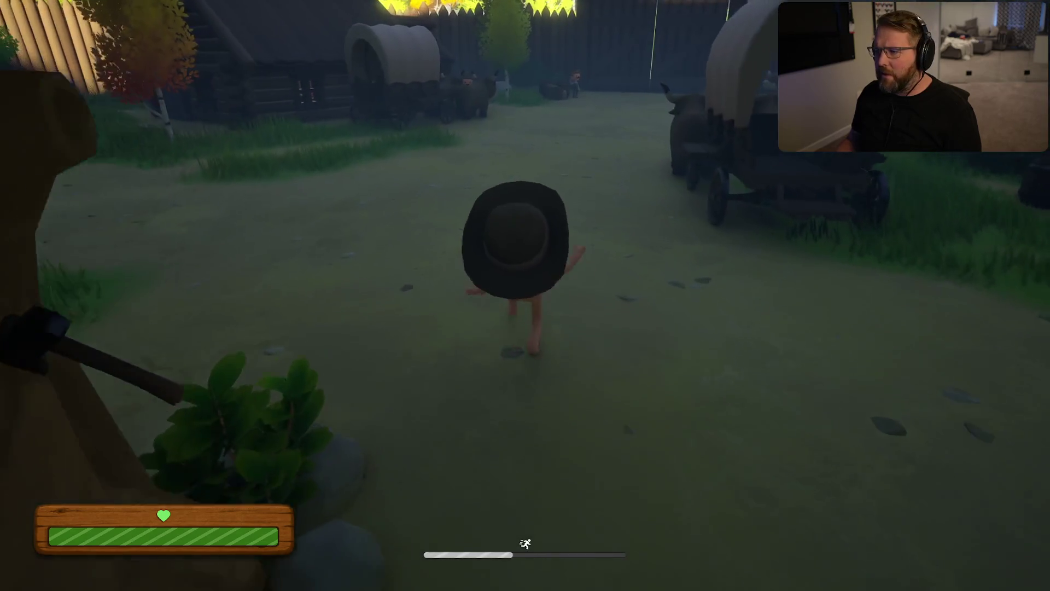
key(w)
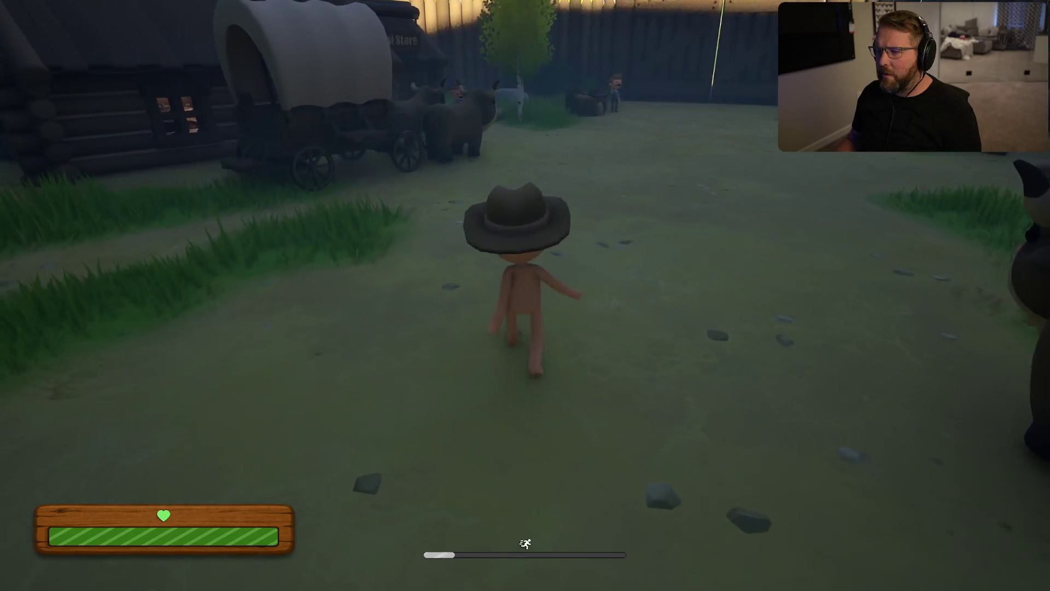
key(w)
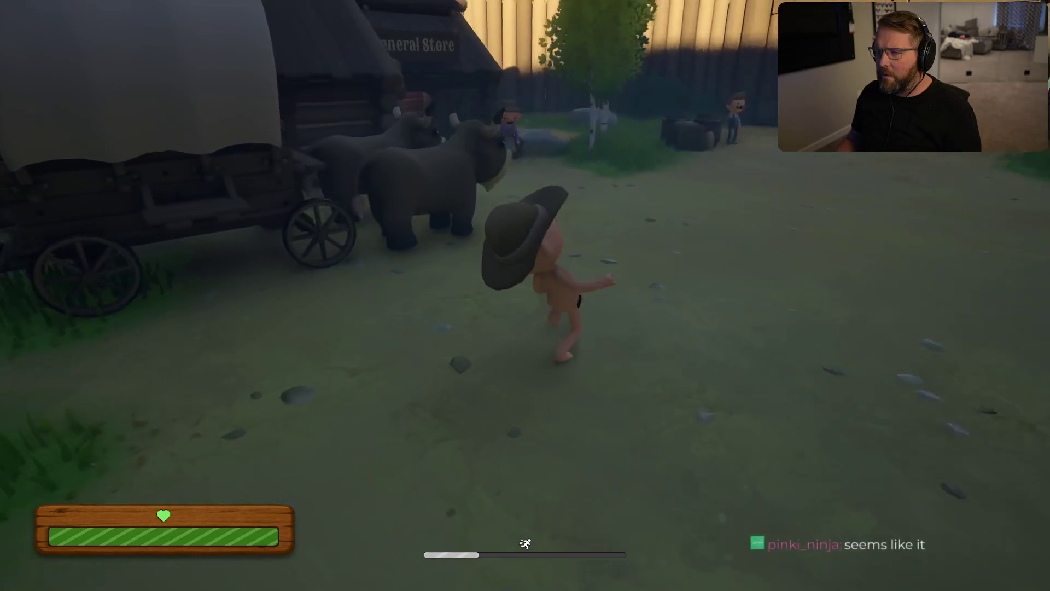
key(w)
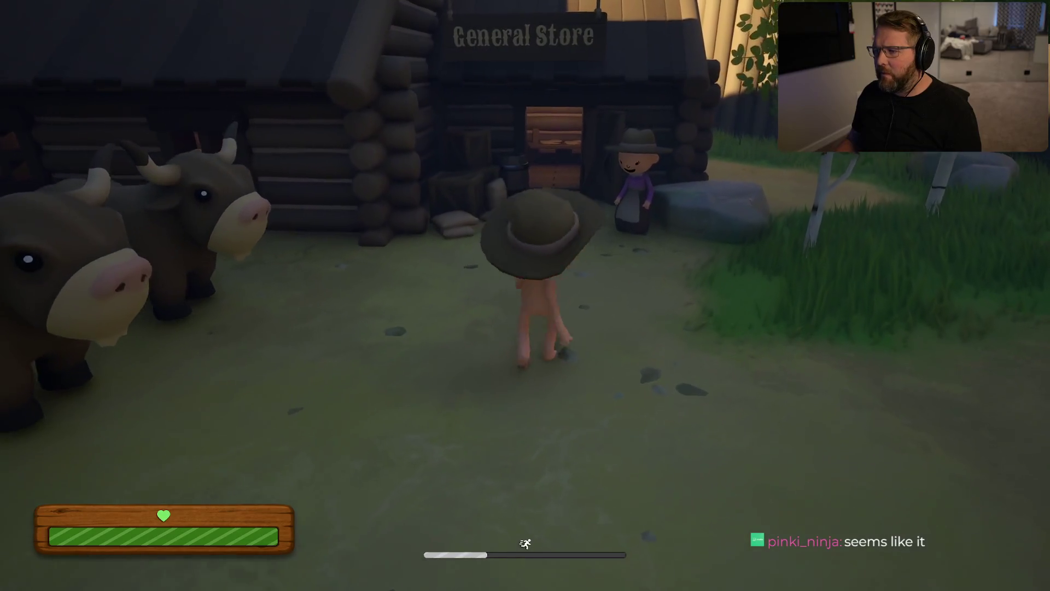
key(w)
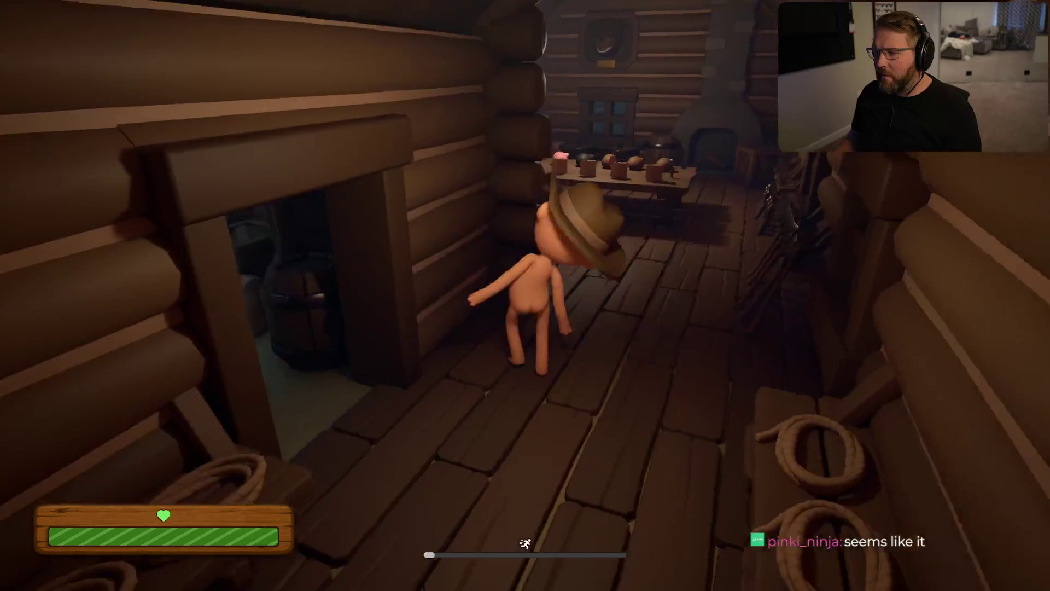
key(w)
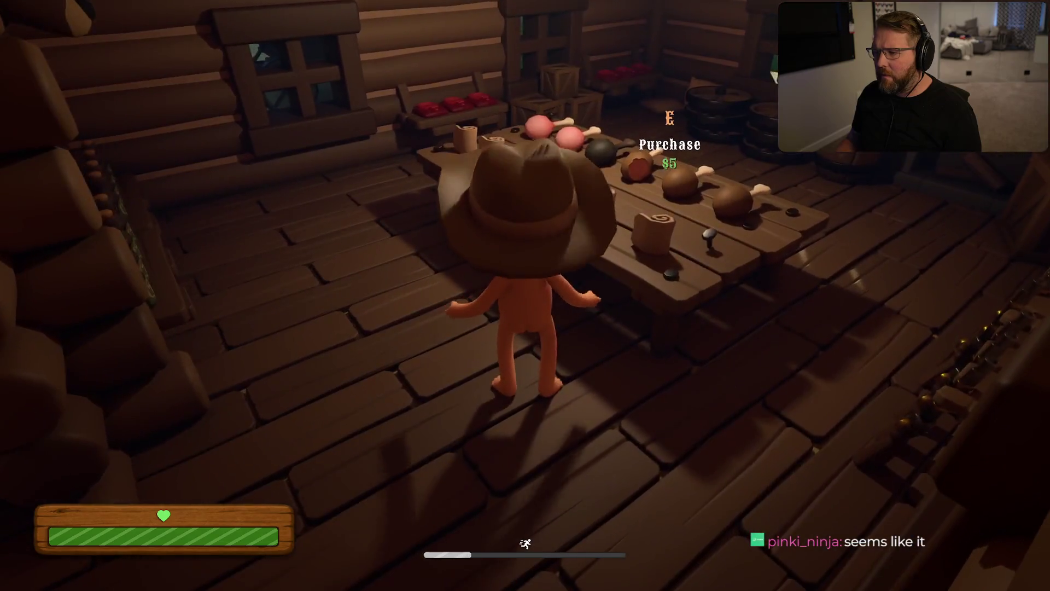
key(w)
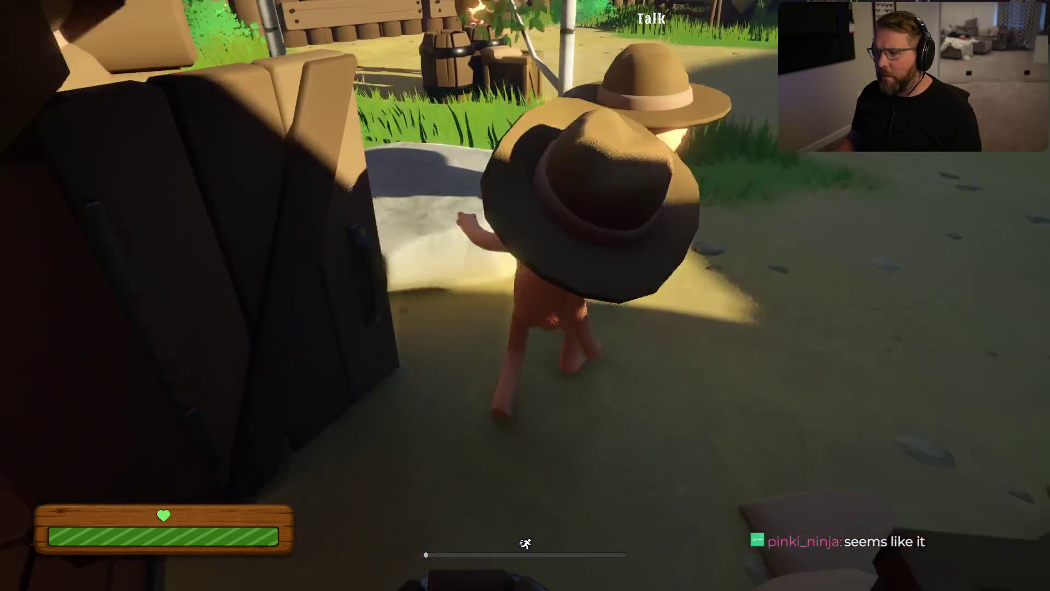
key(w)
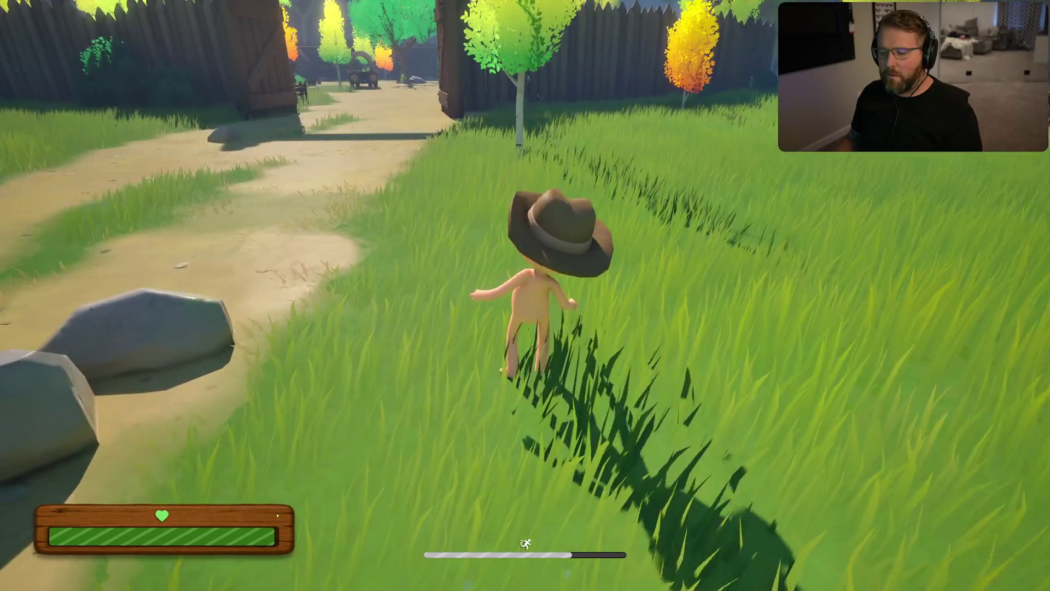
Step: Catch up to the covered wagon, sit inside it and move to the front seat
key(w)
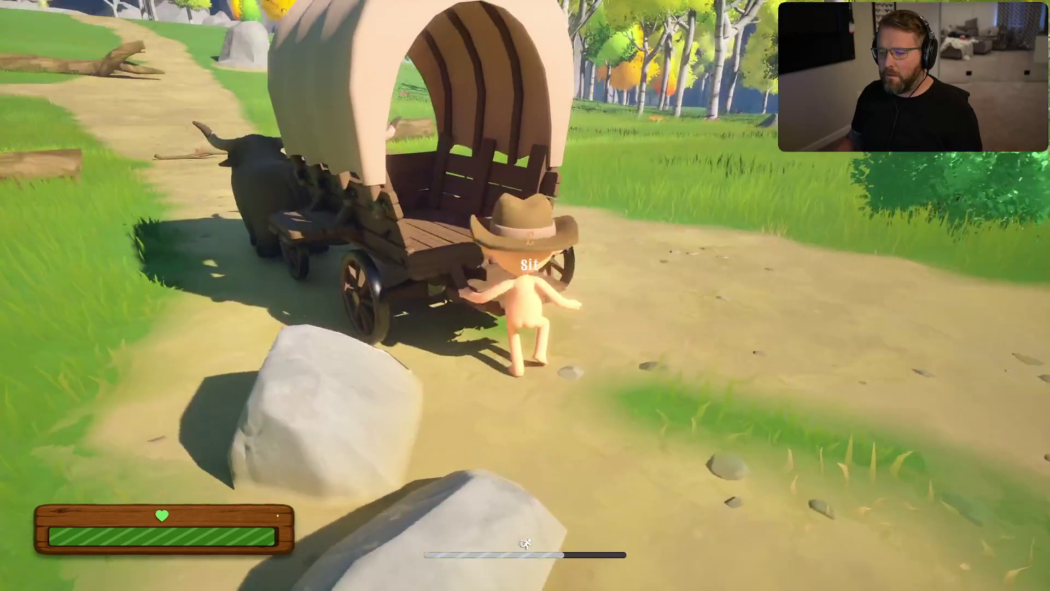
key(w)
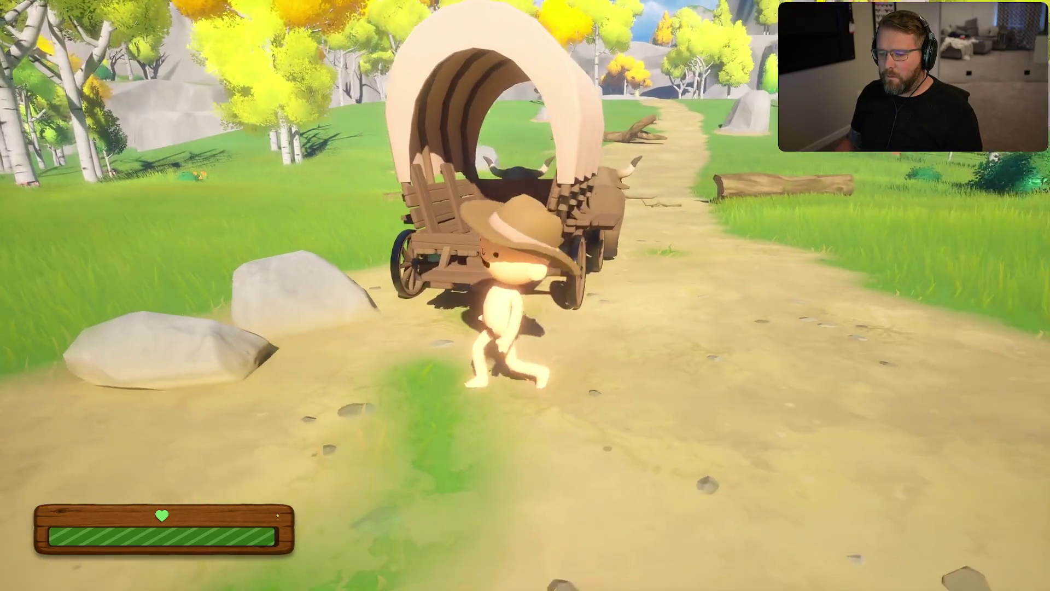
key(e)
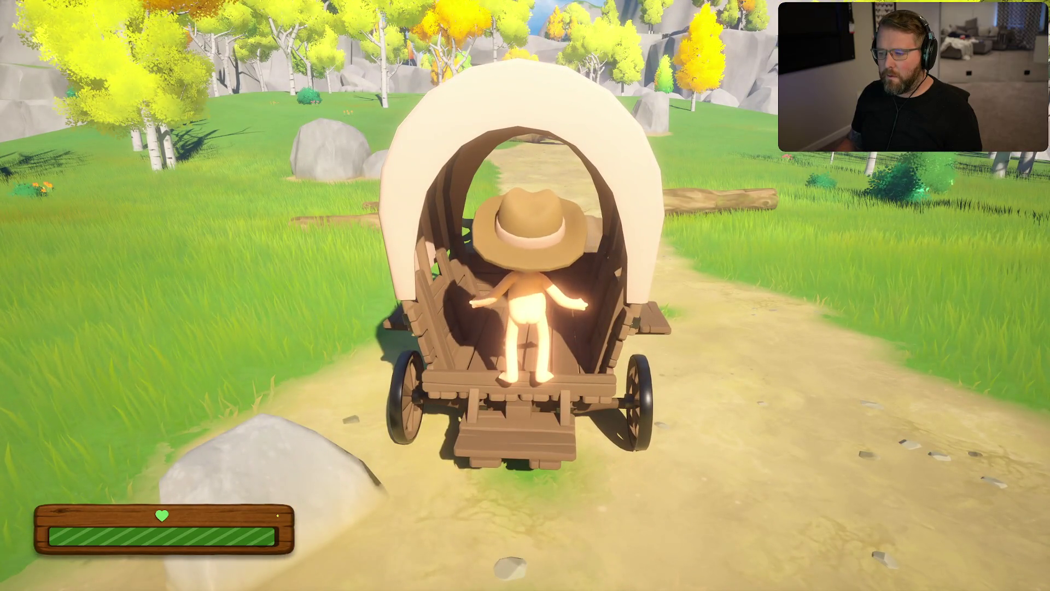
key(w)
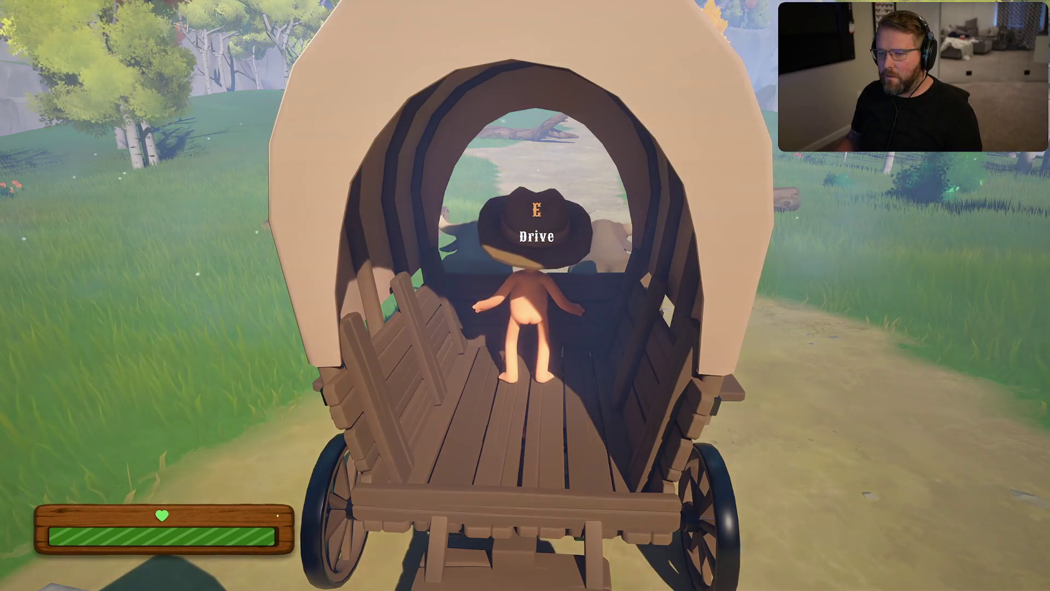
Step: Jump out of the wagon and sprint along the foggy dirt path past it
key(s)
key(shift+w)
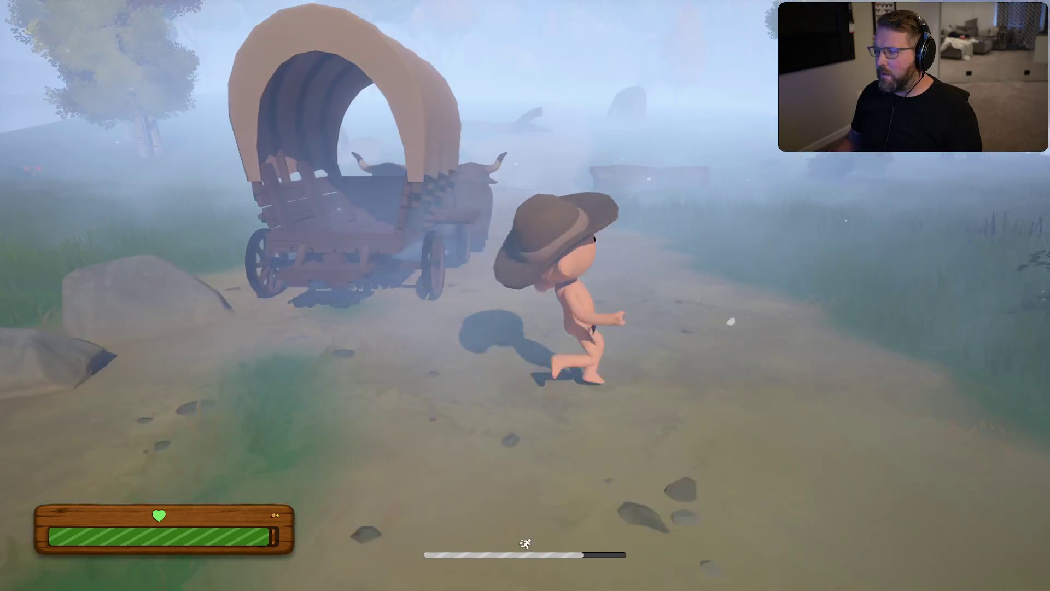
key(a)
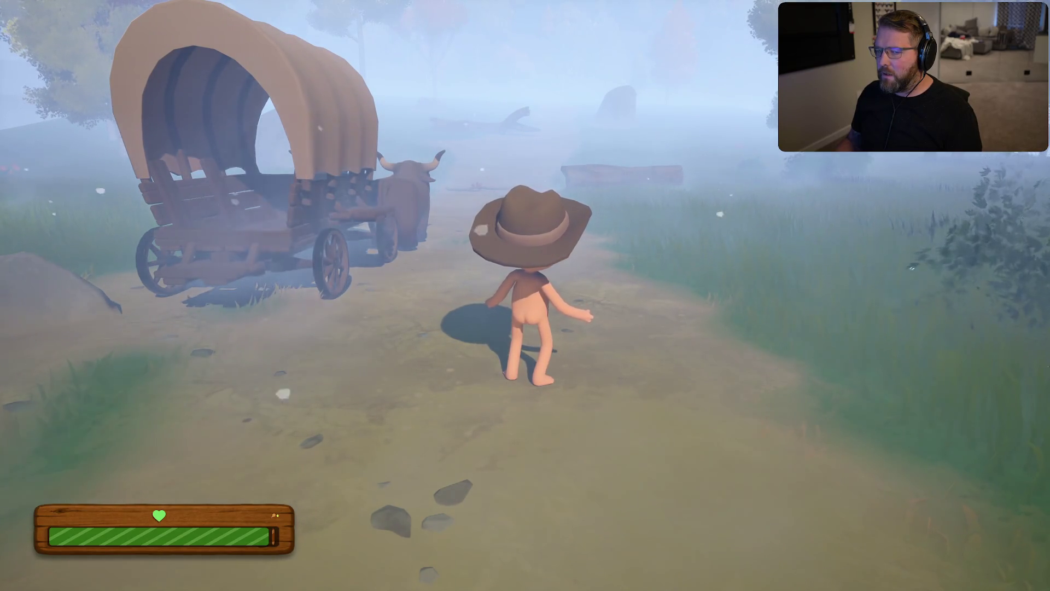
mouse_move(525, 295)
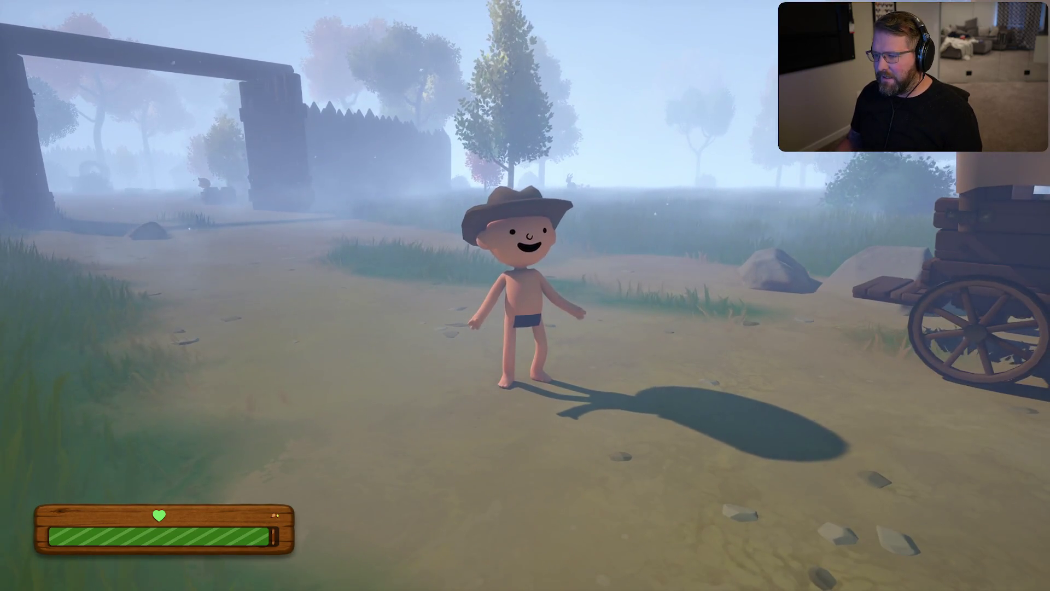
key(w)
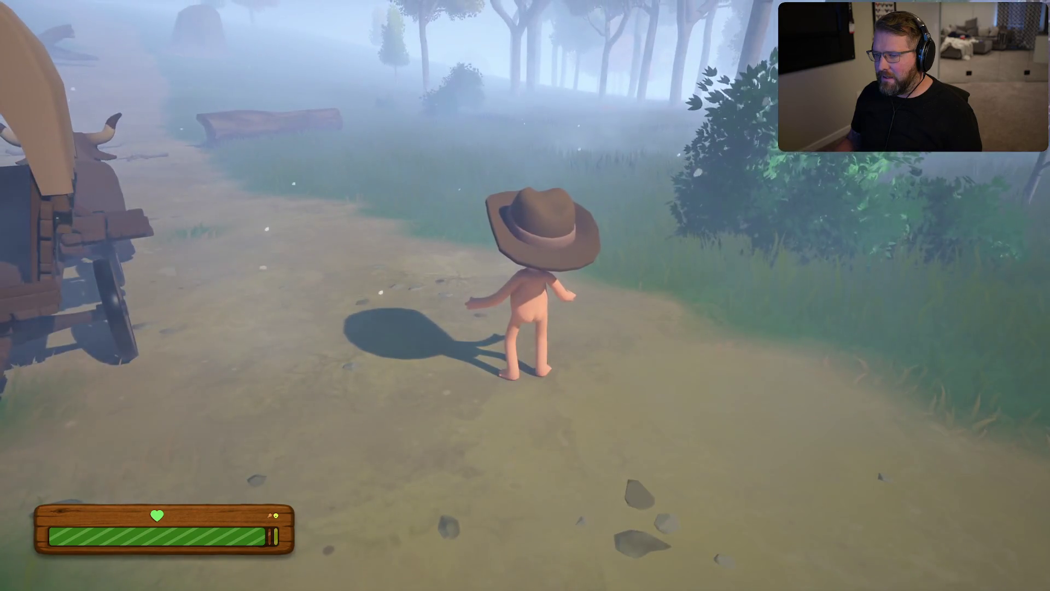
key(shift)
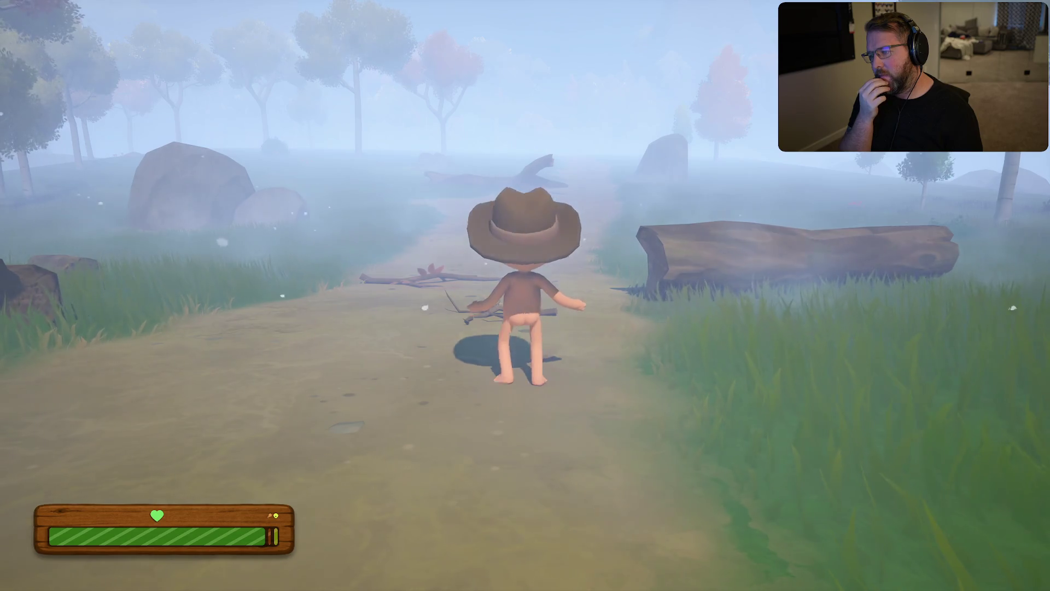
Step: Run up the foggy path to the ox cart and take control of the wagon
key(a)
key(shift+w)
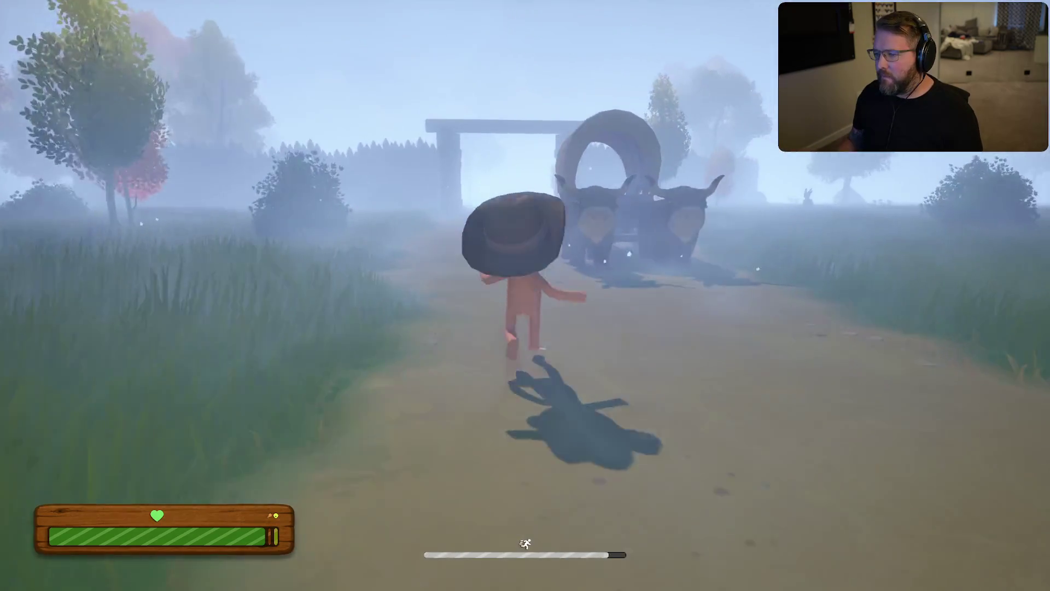
key(e)
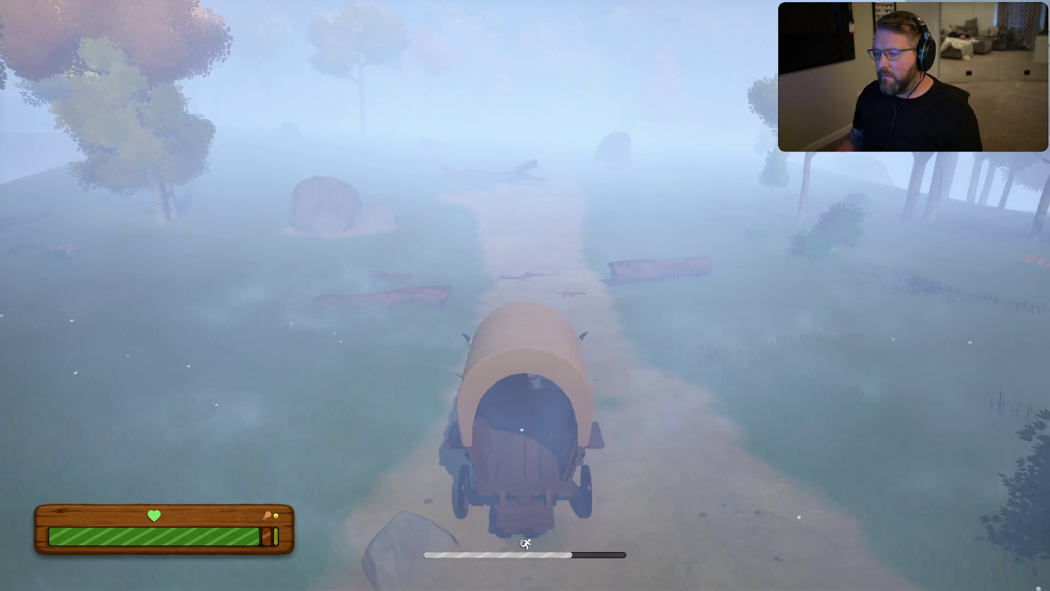
Step: Drive the wagon along the clearing trail past the fallen log, then stop the play session
key(w)
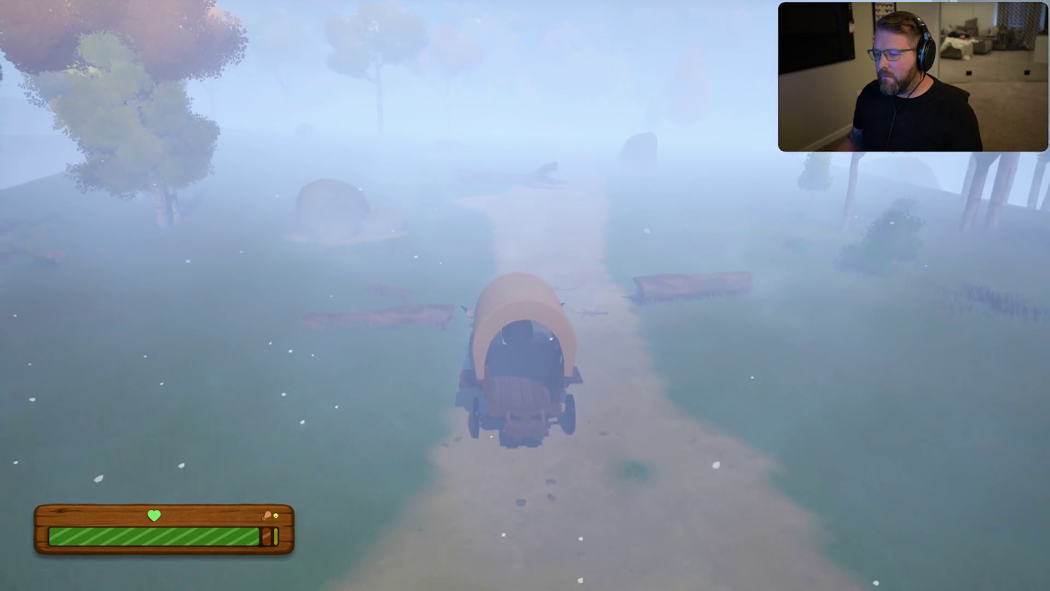
key(w)
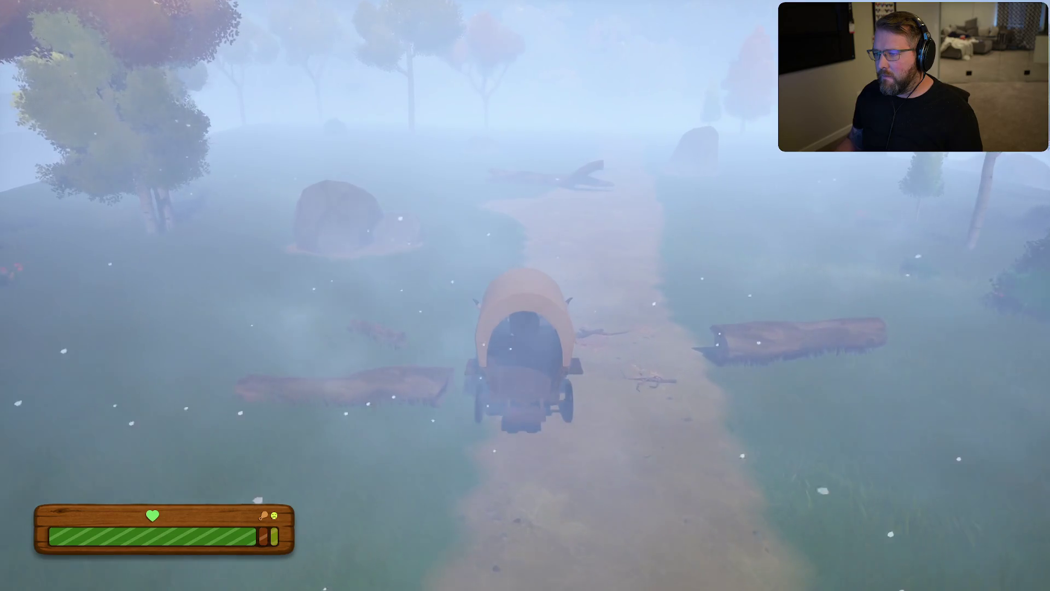
key(w)
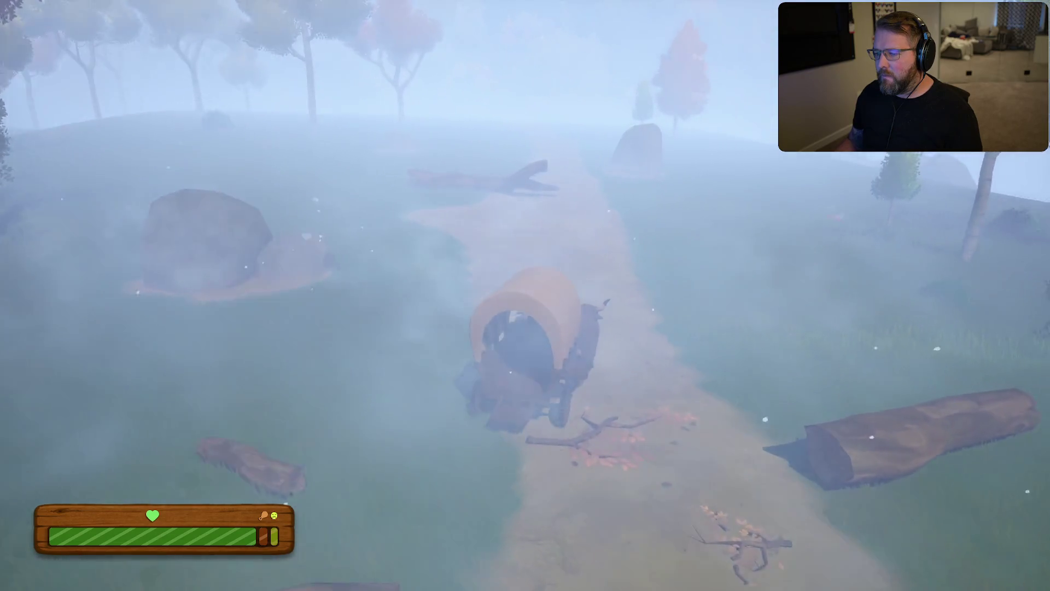
key(w)
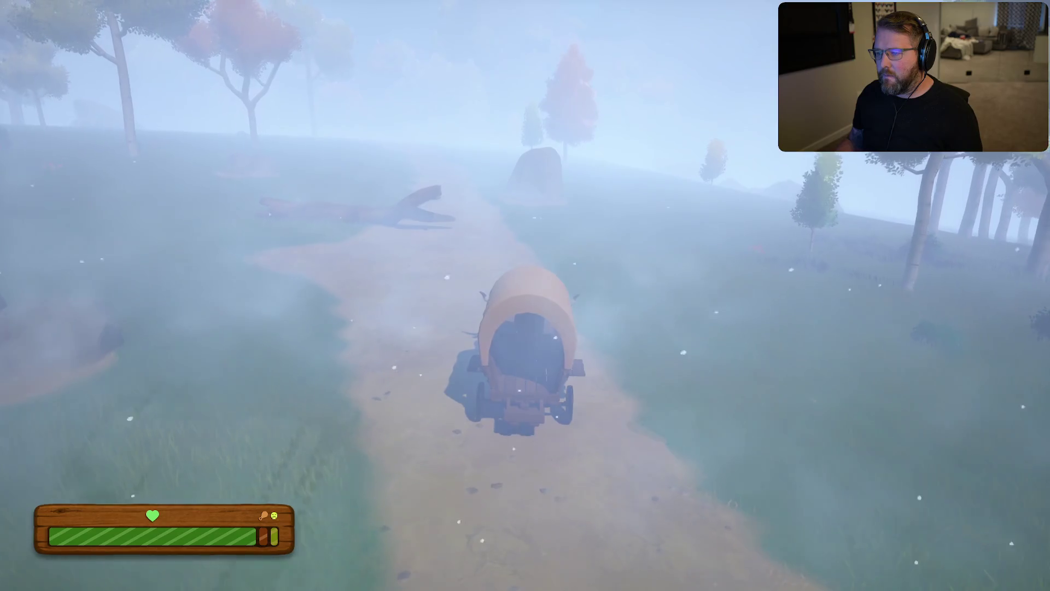
key(w)
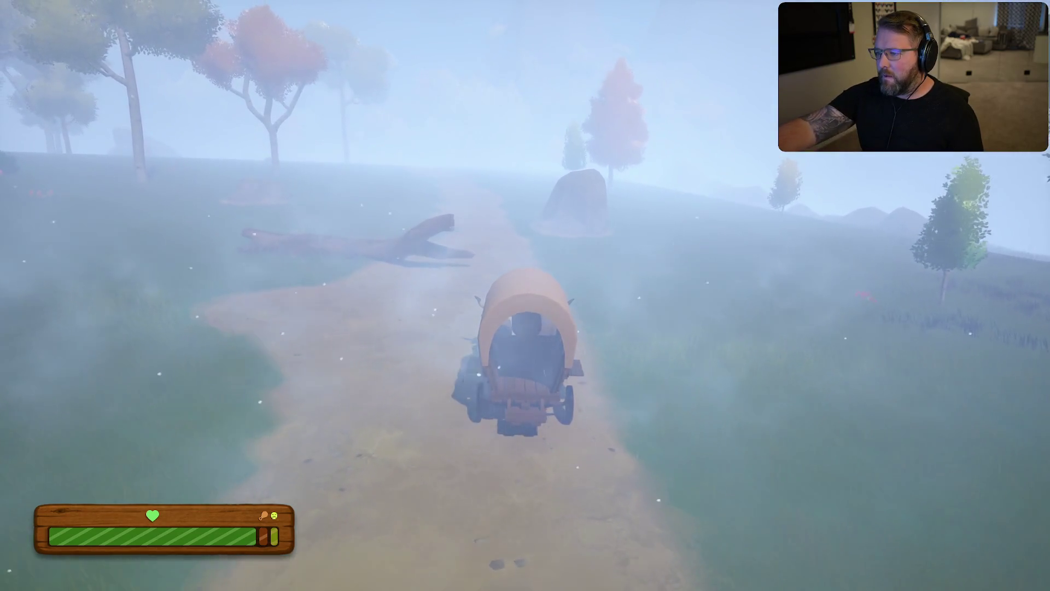
key(w)
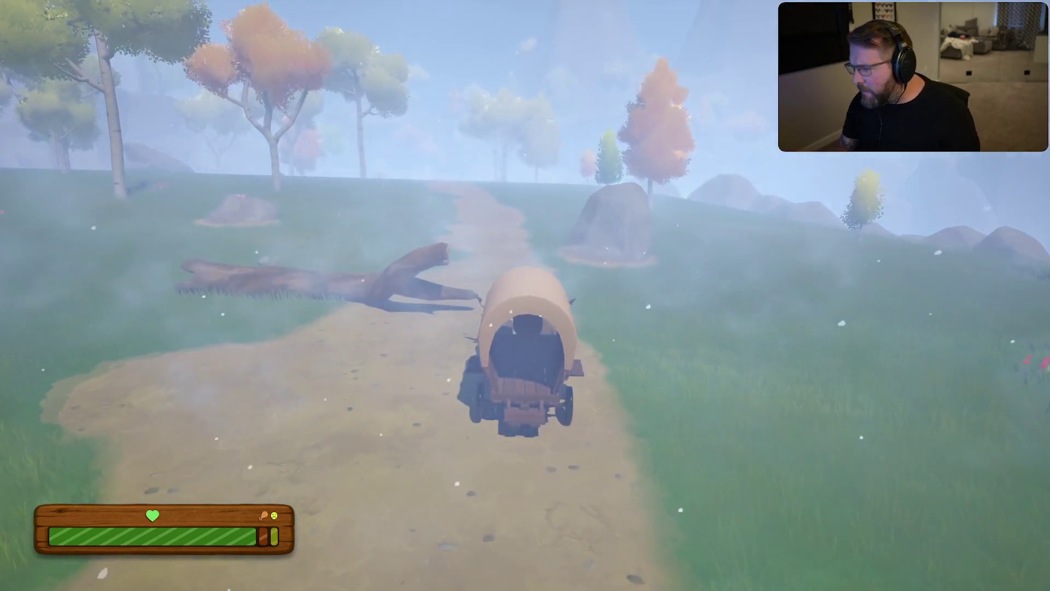
key(w)
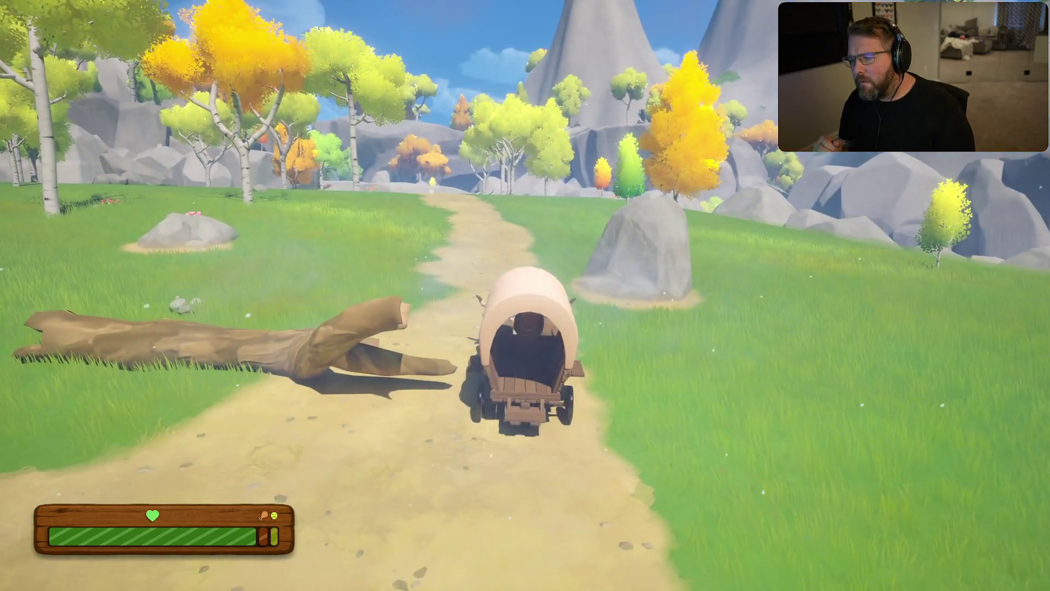
key(w)
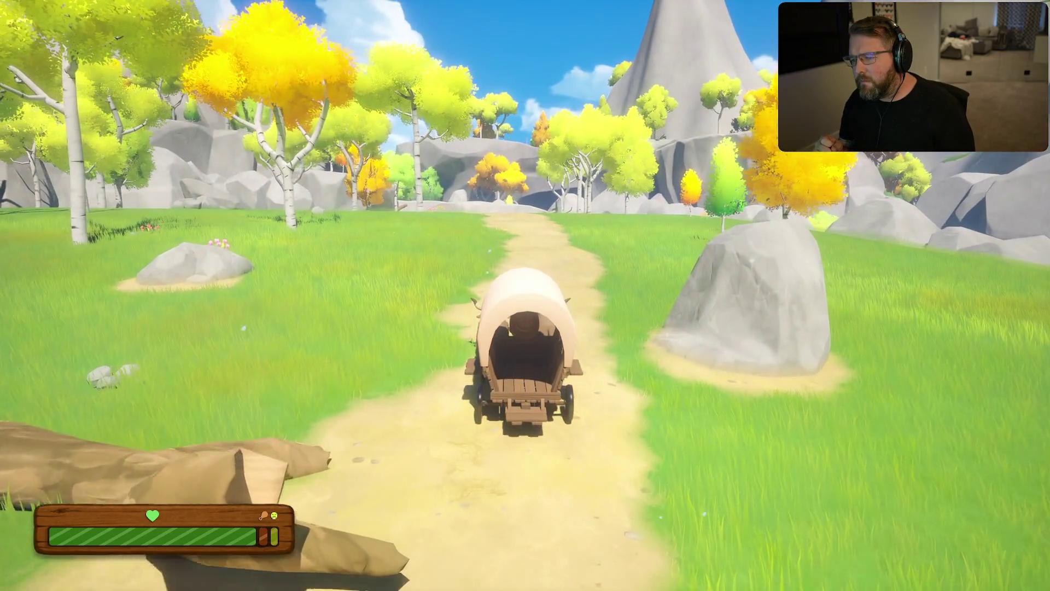
key(w)
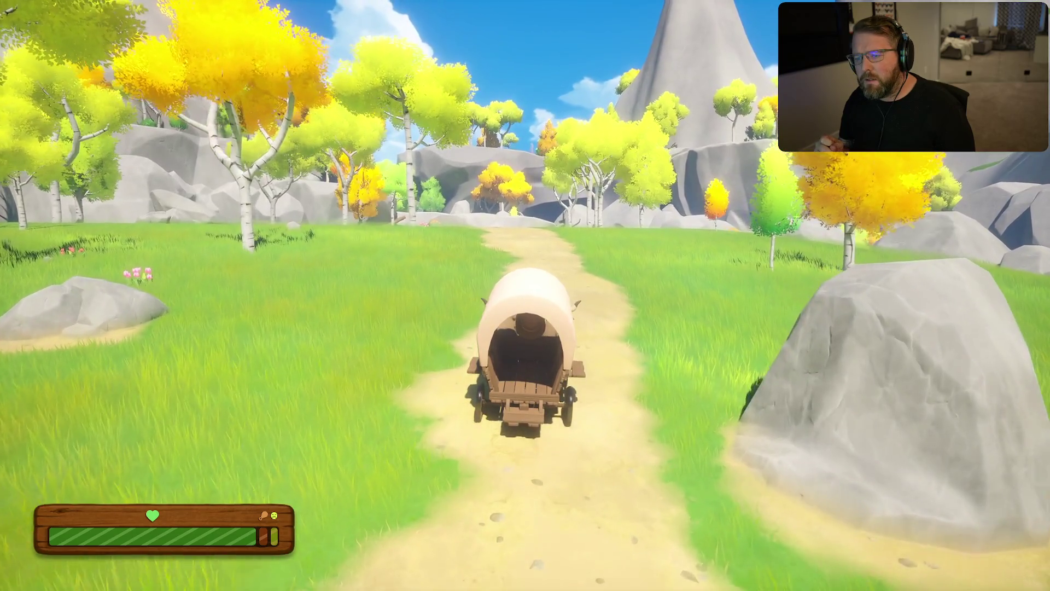
key(Escape)
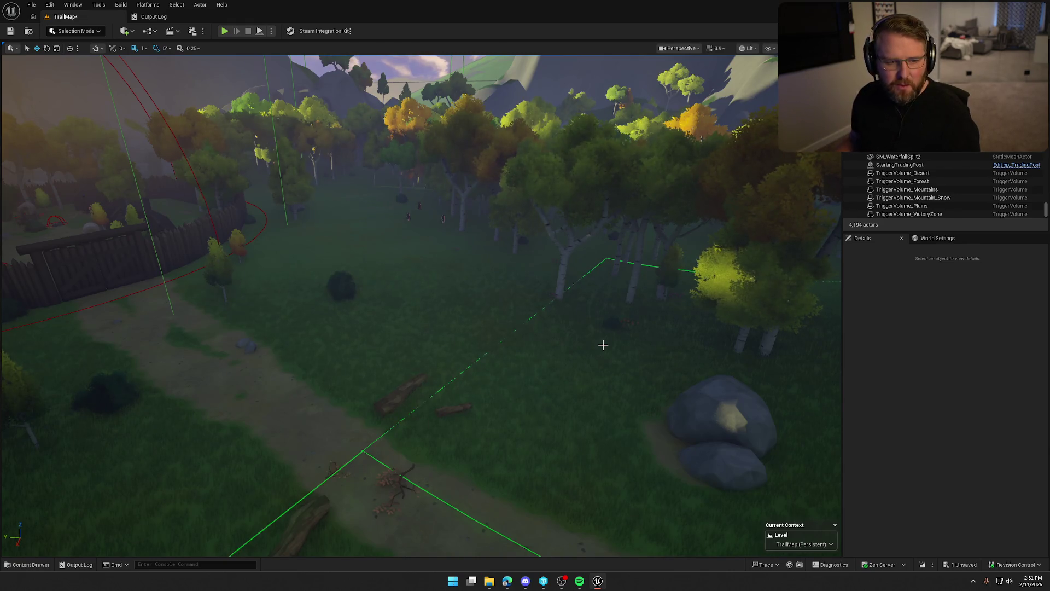
Step: Browse the Content Drawer to UI > Settings and open the UI_InGameOptions widget blueprint
key(ctrl+space)
click(60, 446)
double_click(334, 419)
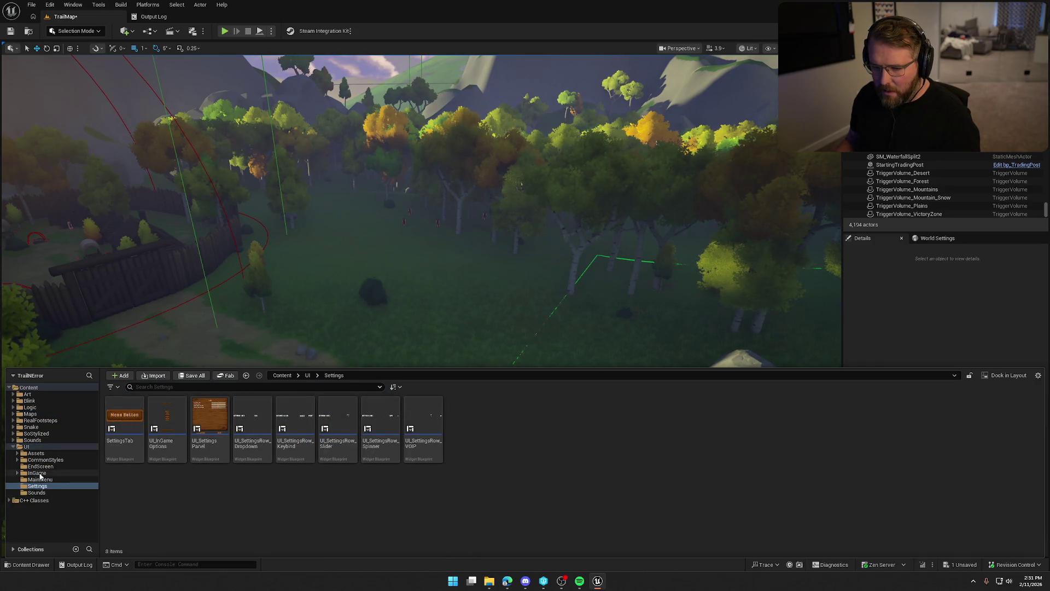
click(38, 473)
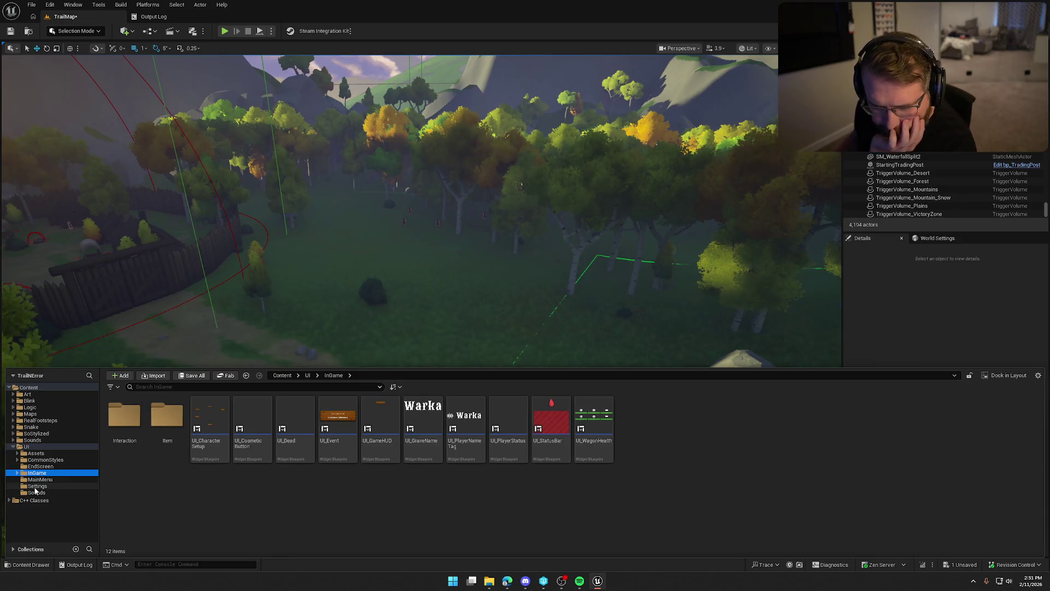
click(36, 486)
double_click(173, 419)
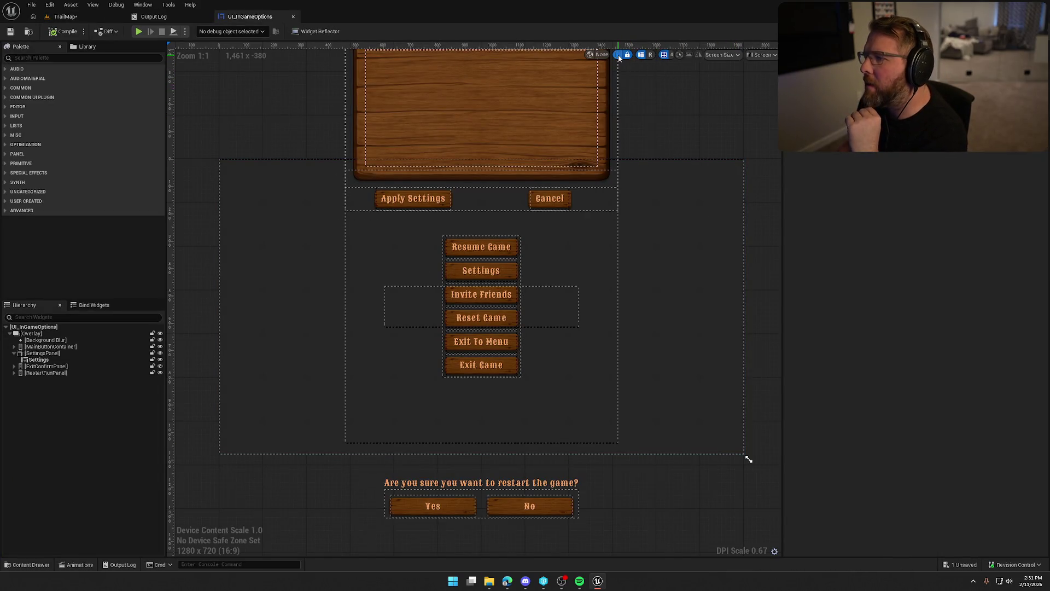
Step: Change the SettingsPanel's render Translation Y from -850 to -1200
click(42, 353)
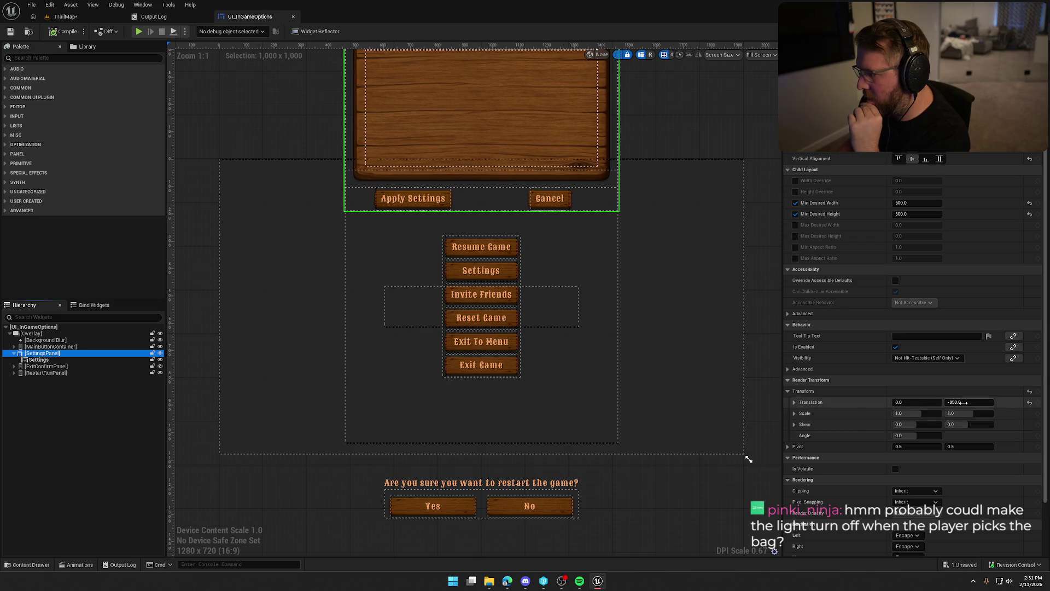
mouse_move(961, 401)
mouse_down()
mouse_move(936, 402)
mouse_move(962, 402)
mouse_up()
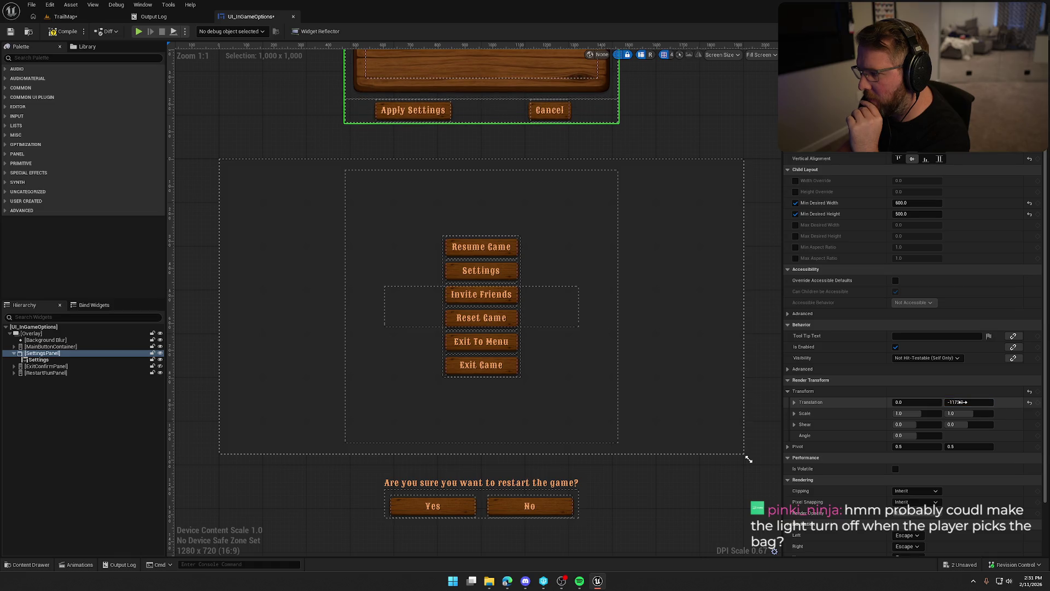
key(Return)
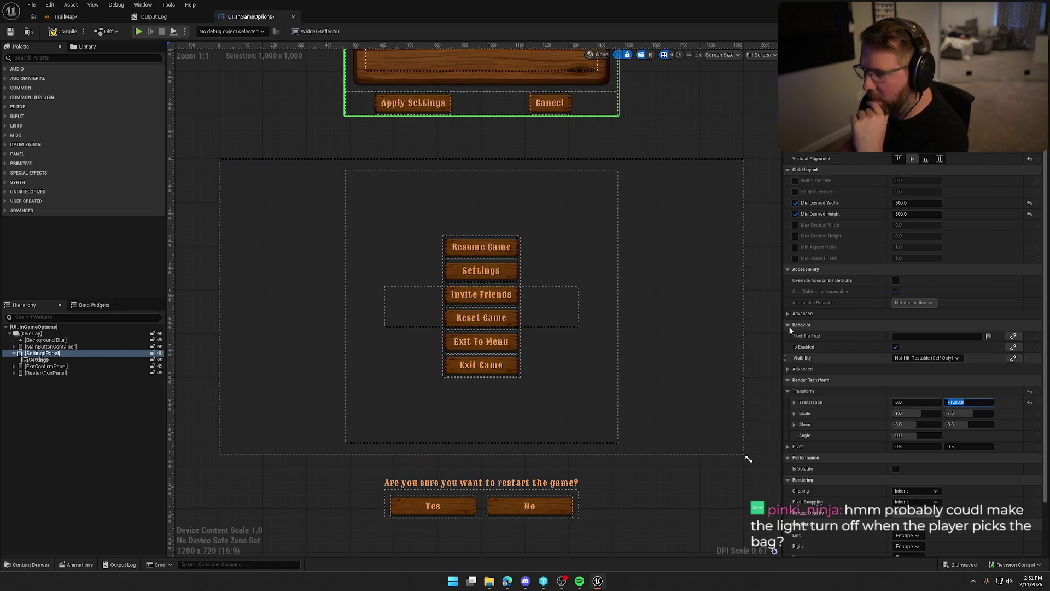
click(143, 4)
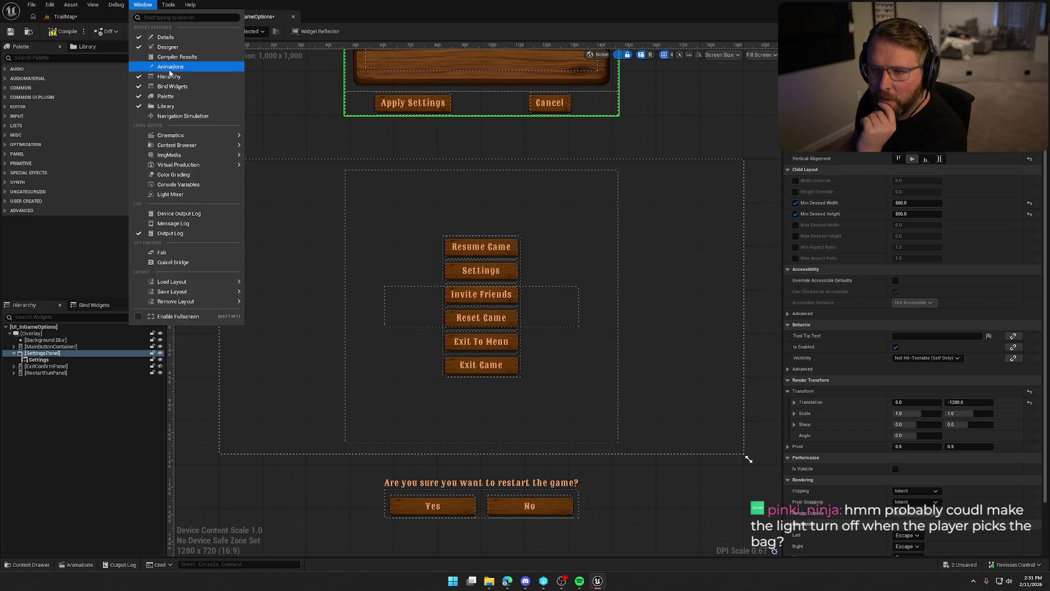
Step: In the Animations panel, set SettingsPanel Translation Y to -1200 in SettingsToggle
click(164, 69)
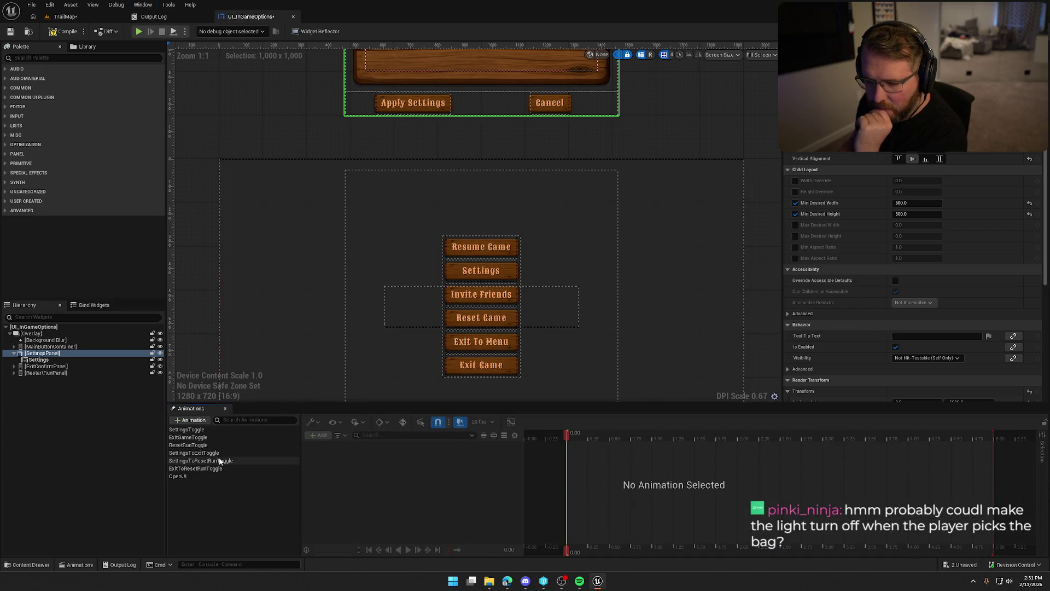
click(213, 430)
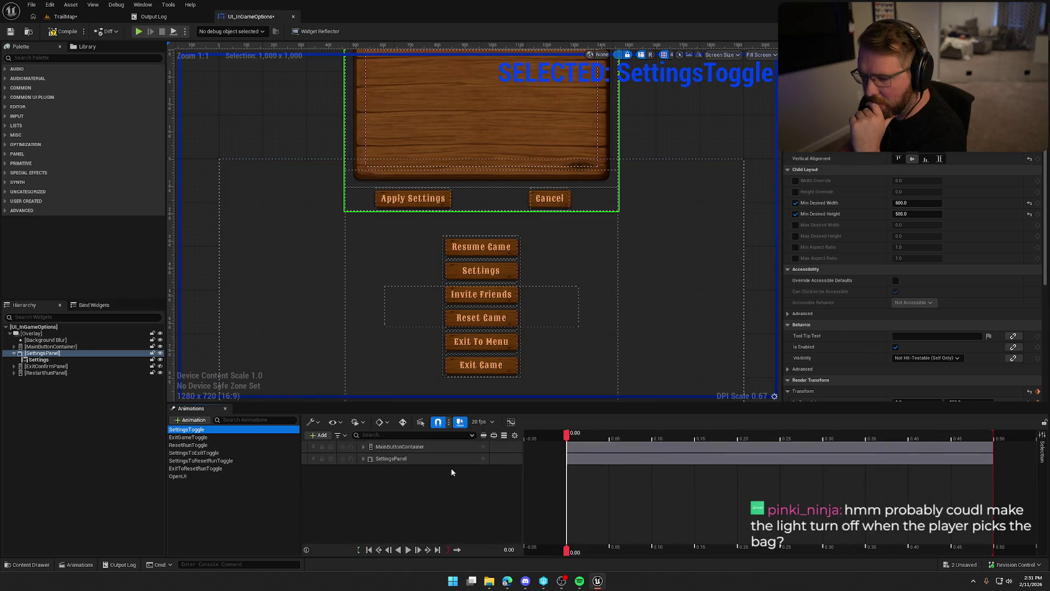
click(362, 459)
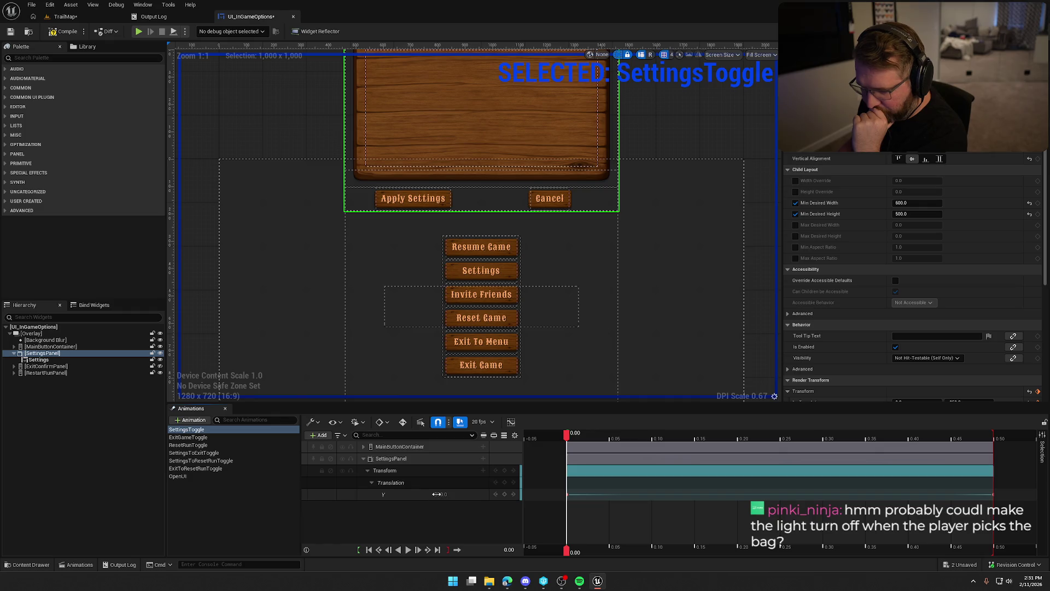
text(-1200)
key(Return)
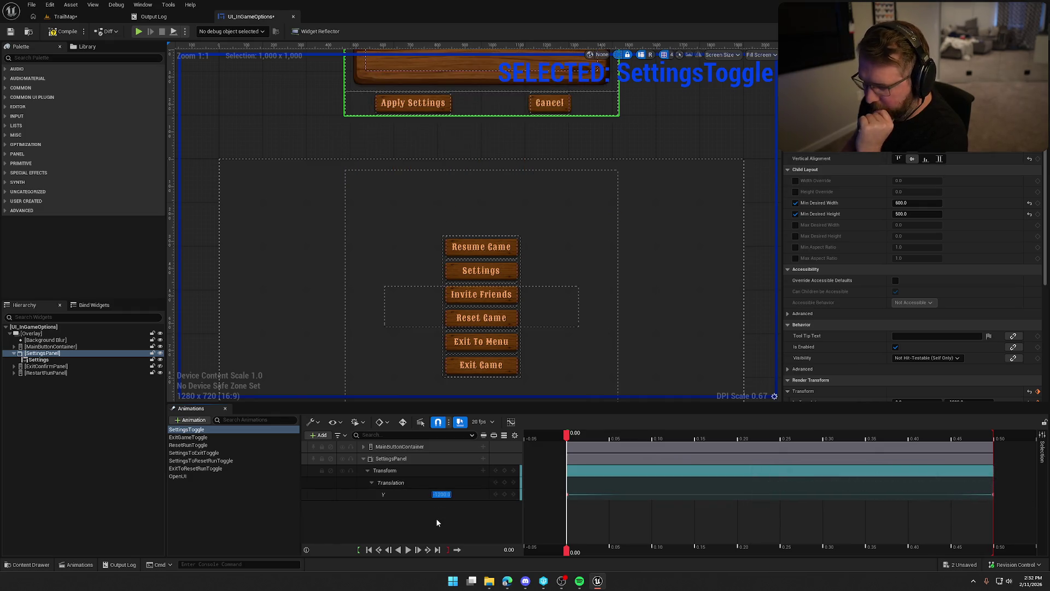
Step: Set SettingsPanel Translation Y to -1200 in SettingsToExitToggle and preview it
click(208, 452)
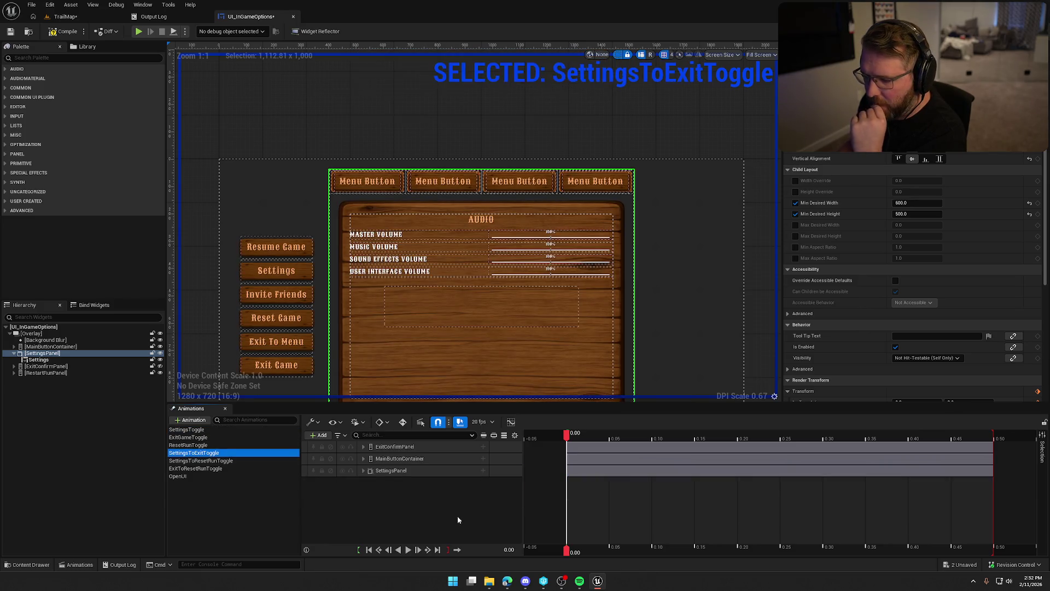
click(408, 550)
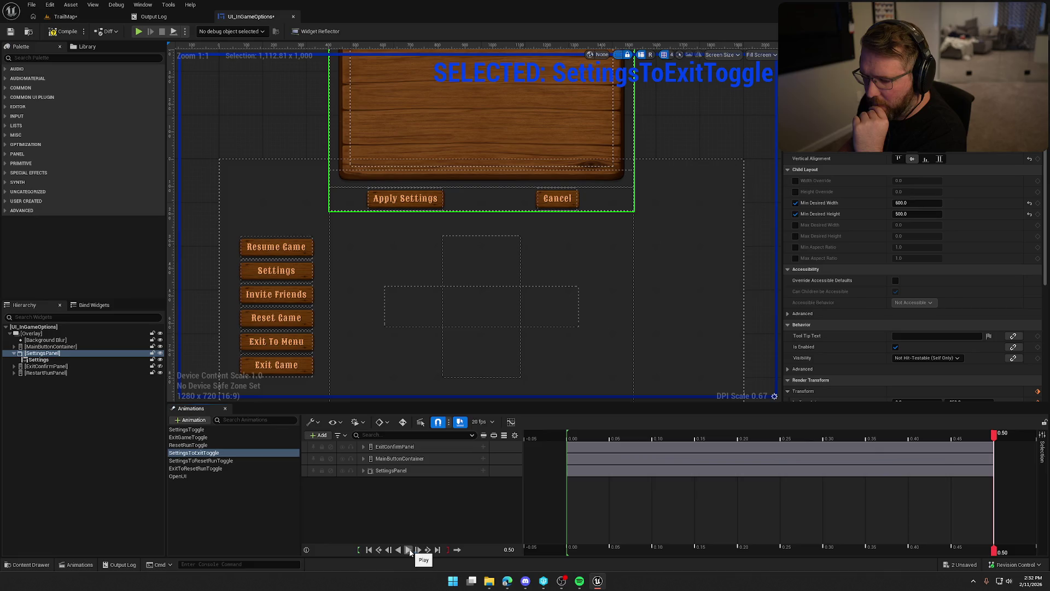
click(363, 471)
click(440, 506)
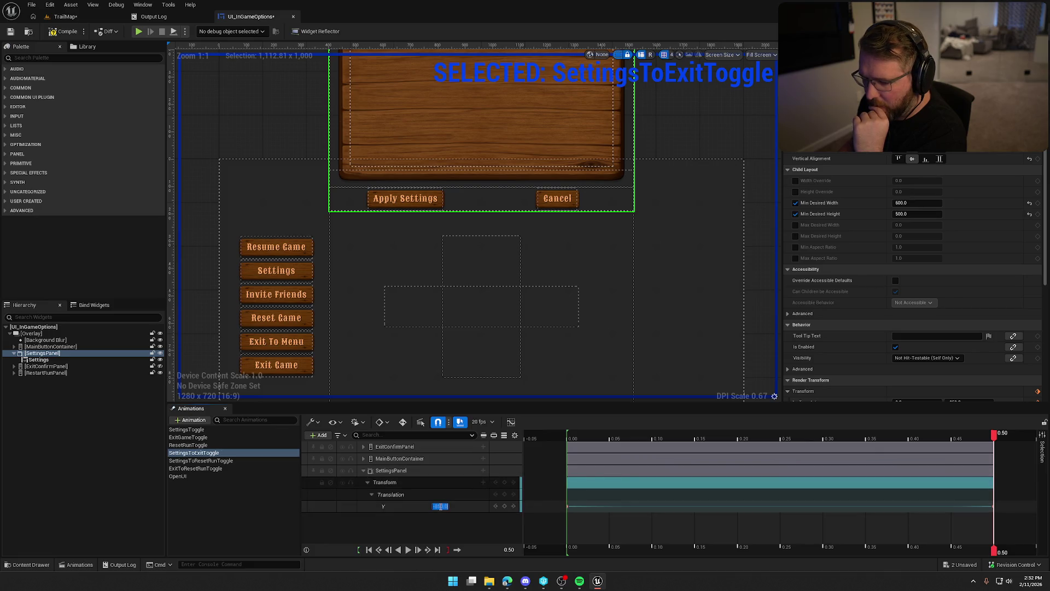
text(000)
key(Return)
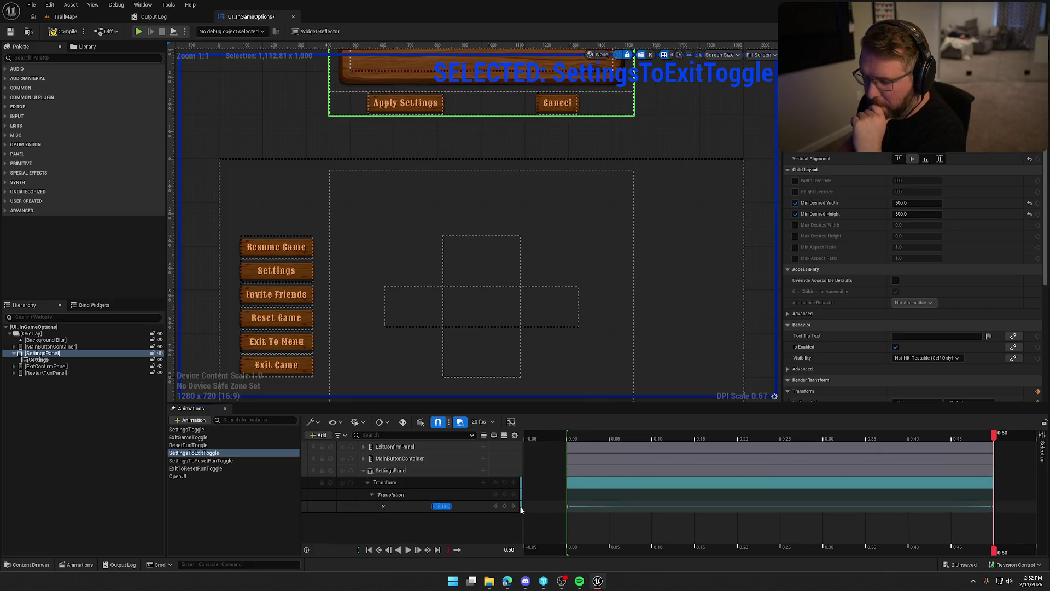
click(409, 550)
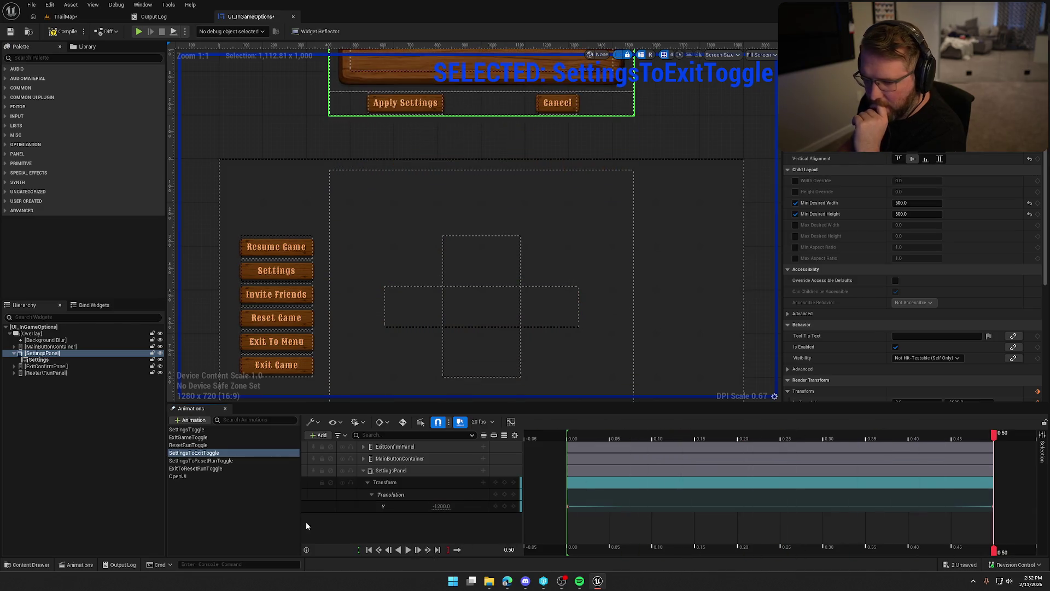
Step: Change SettingsPanel Translation Y from -850 to -1200 in SettingsToResetRunToggle and preview it
click(247, 461)
click(408, 549)
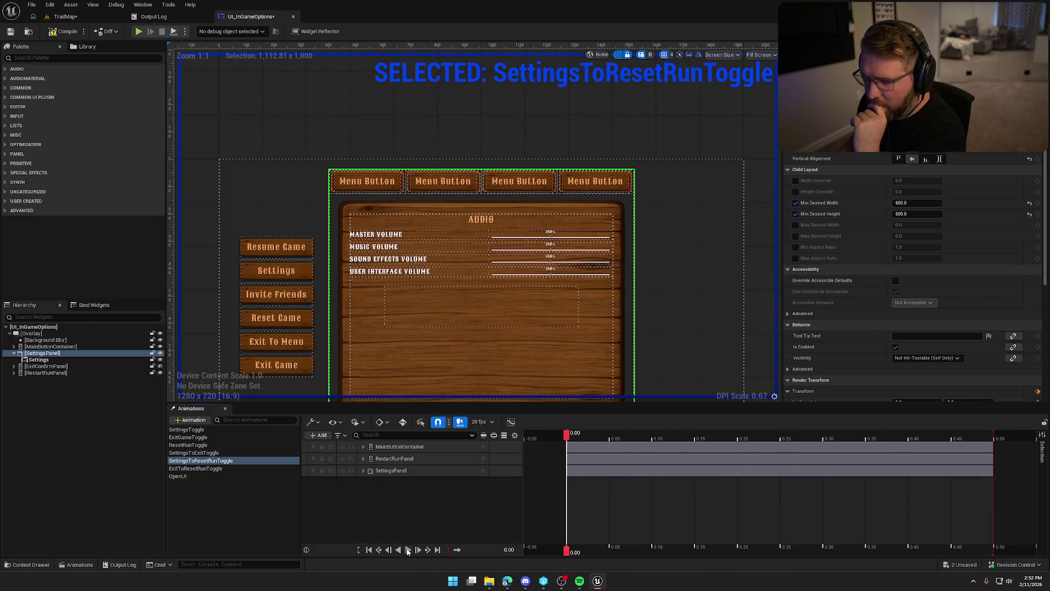
click(365, 471)
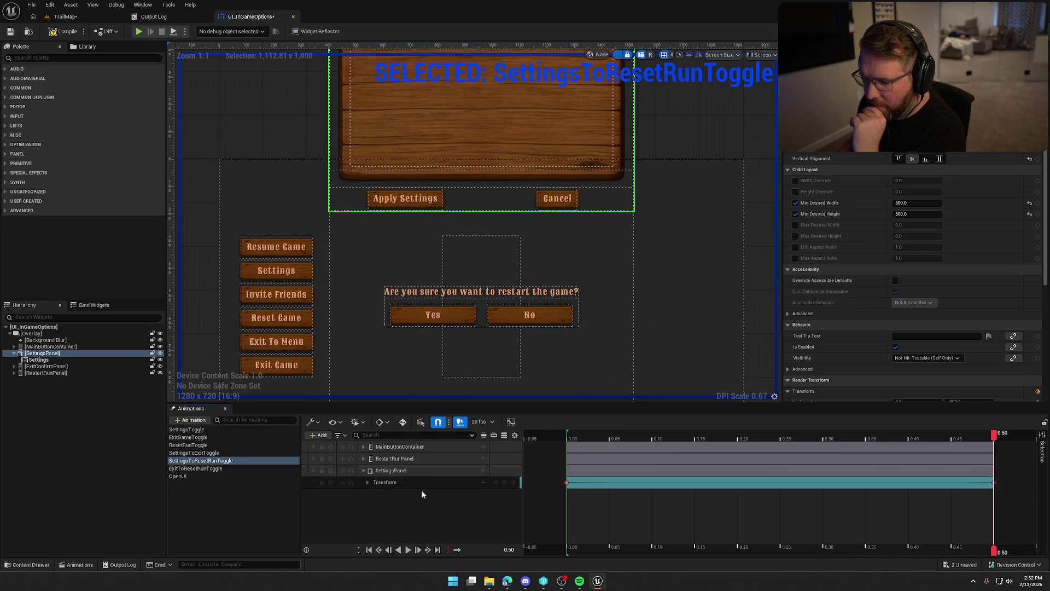
click(367, 482)
click(371, 494)
click(440, 506)
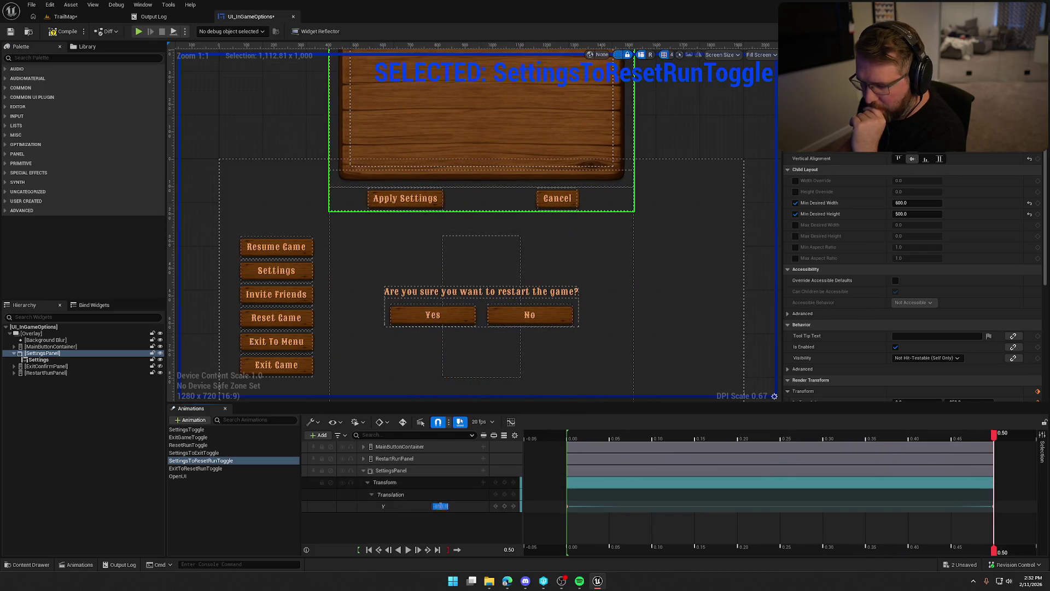
key(Return)
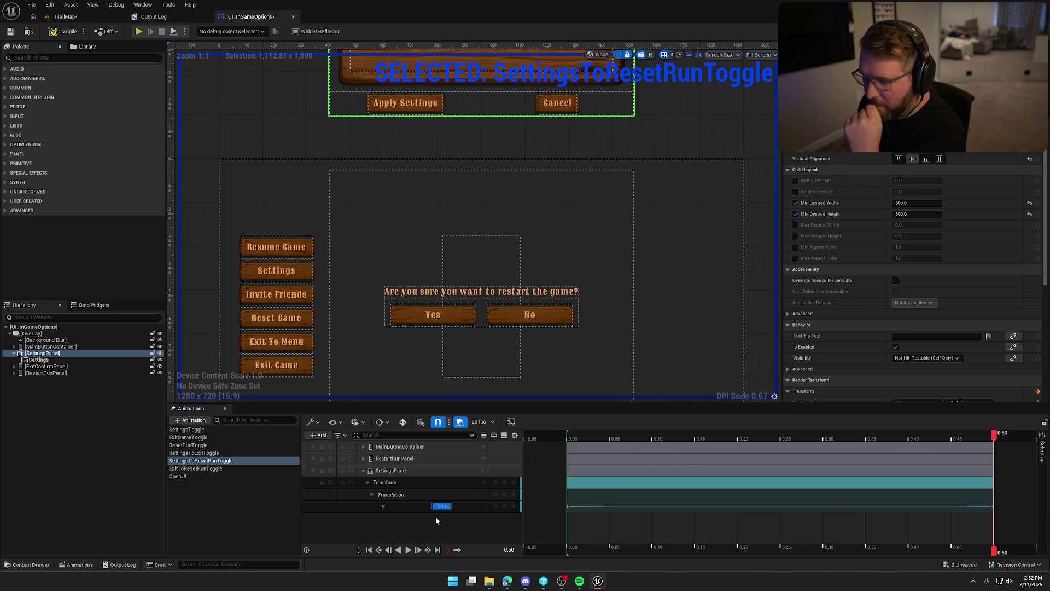
click(417, 550)
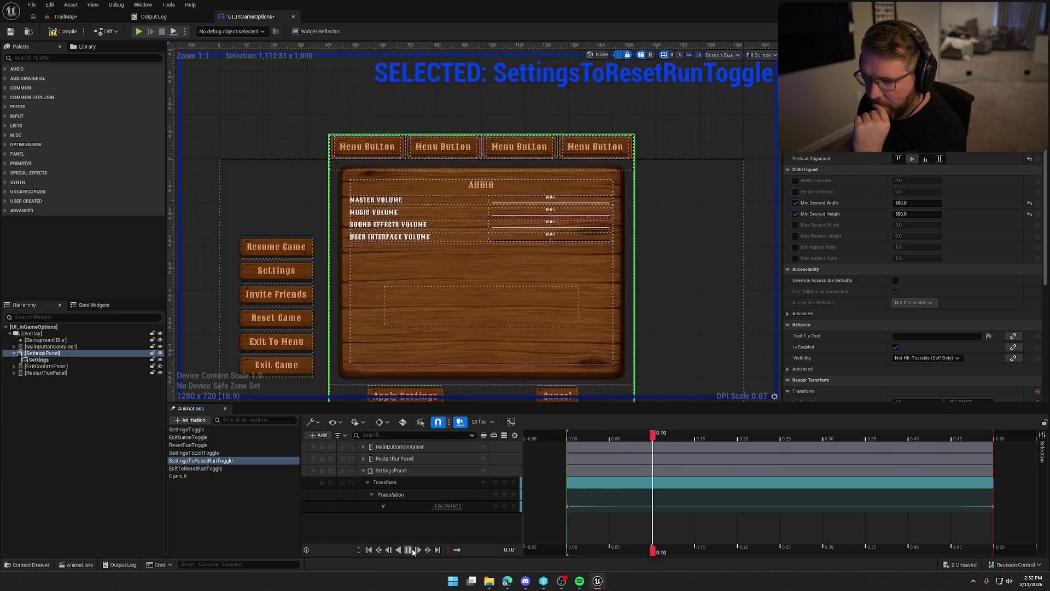
Step: Preview SettingsToExitToggle, SettingsToResetRunToggle, ExitToResetRunToggle and OpenUI to check the menu animations
click(208, 438)
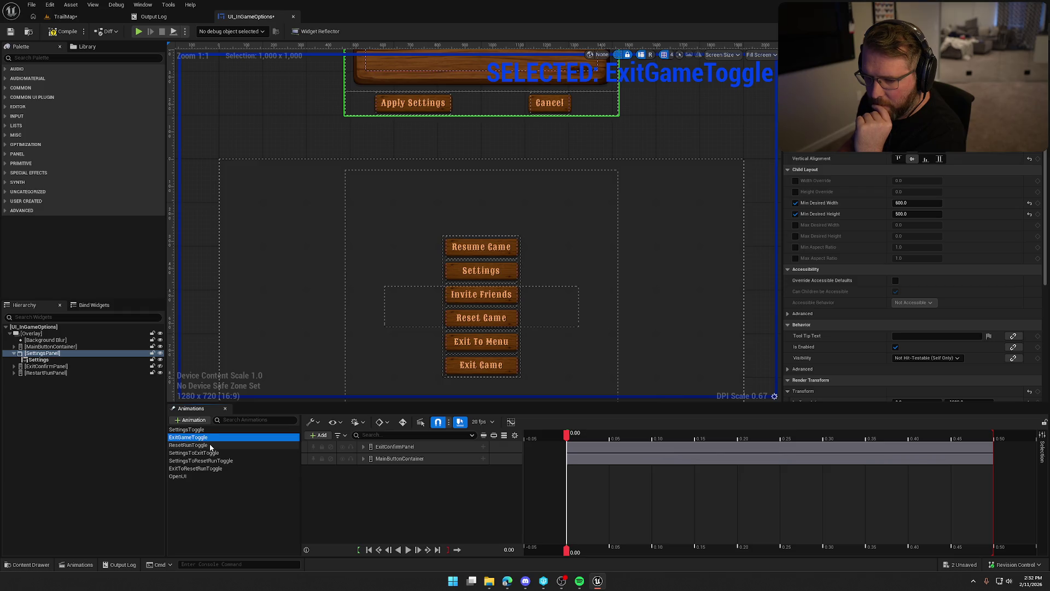
click(210, 446)
click(214, 453)
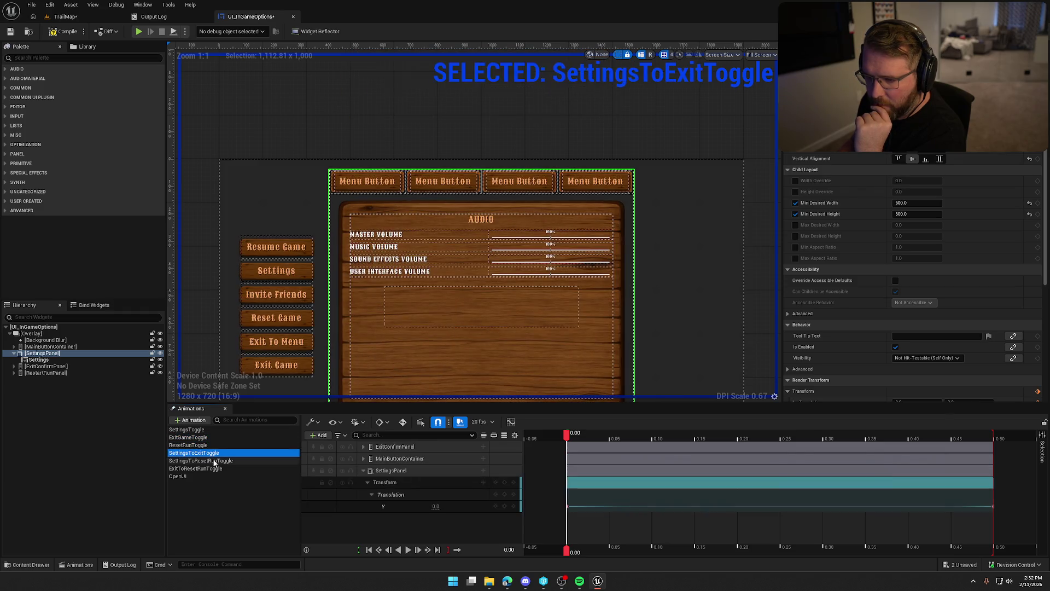
click(406, 549)
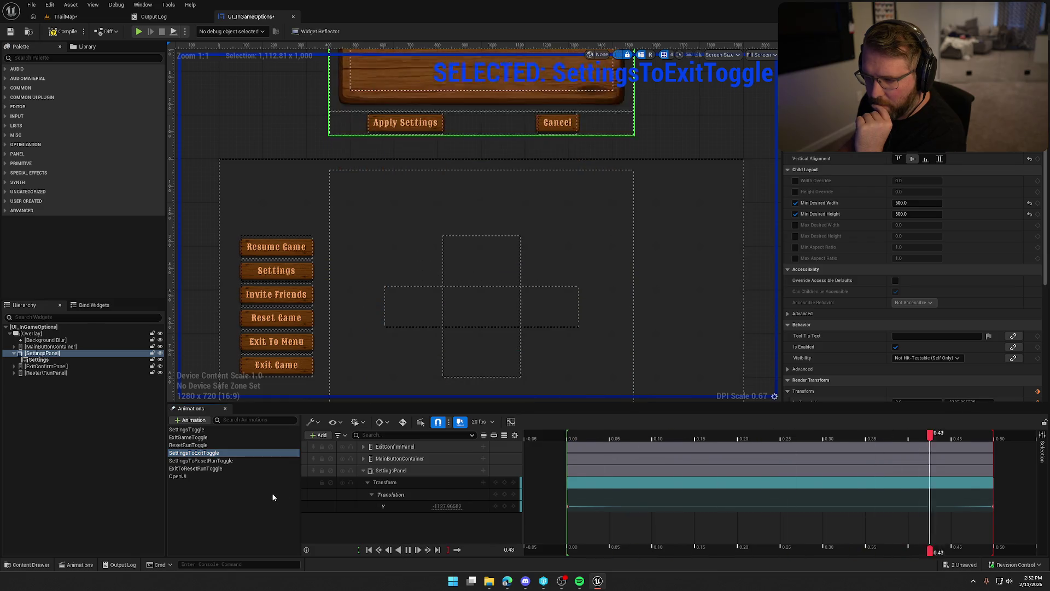
click(220, 463)
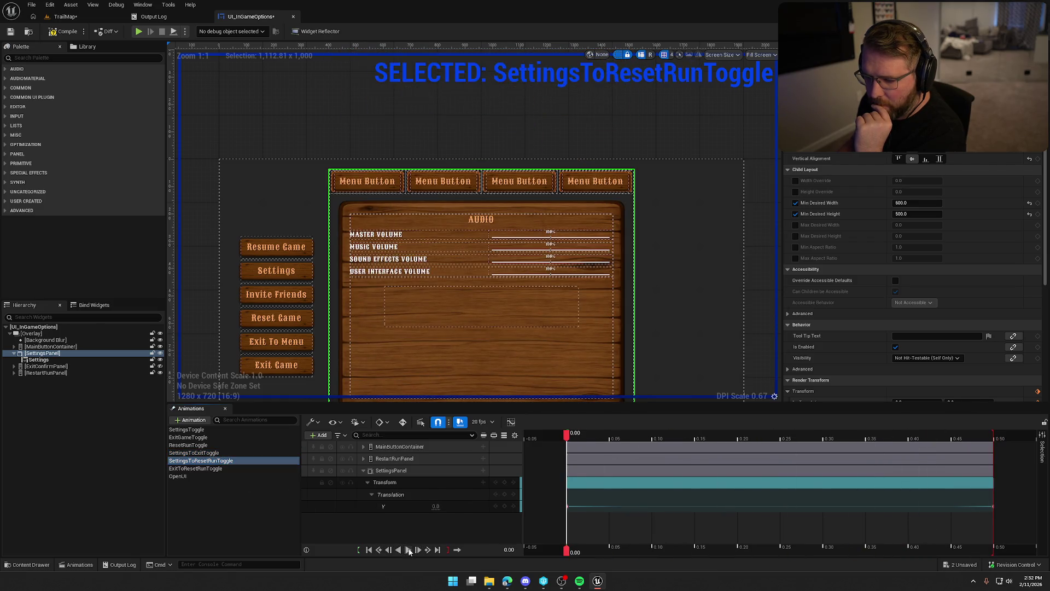
click(408, 549)
click(195, 468)
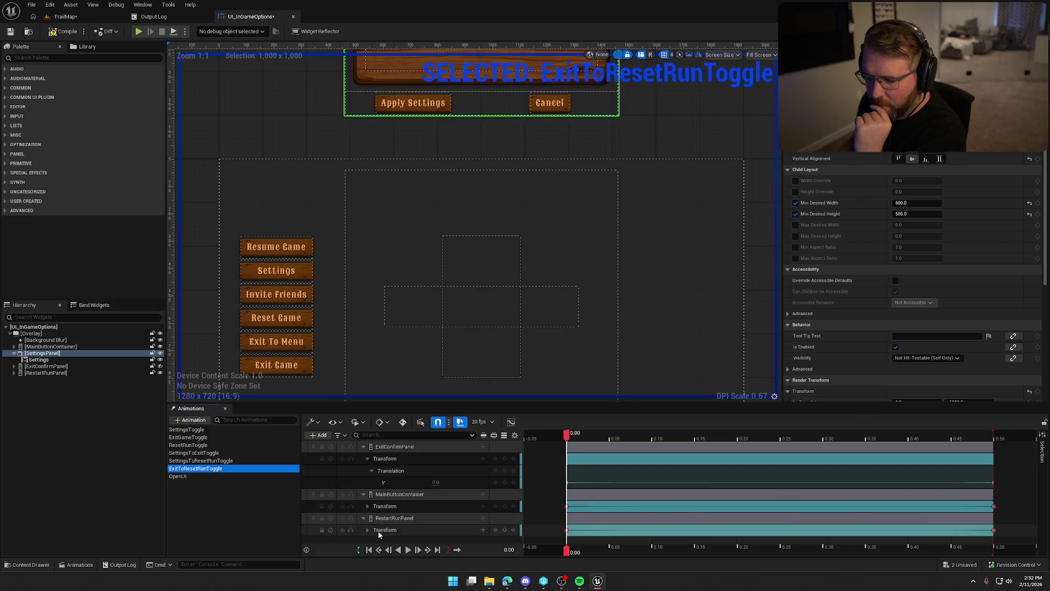
click(408, 549)
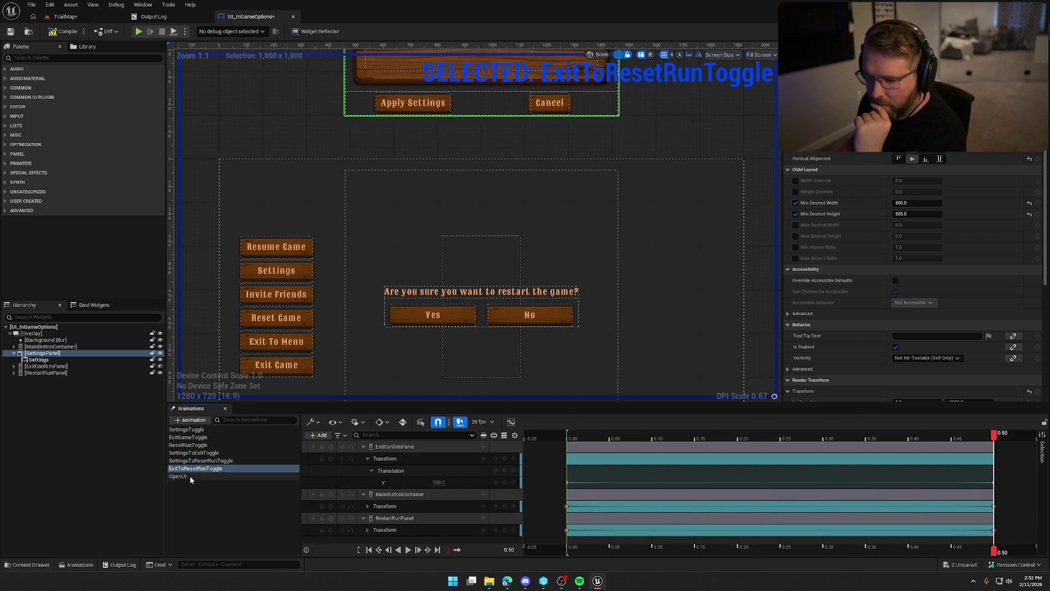
click(191, 476)
click(409, 551)
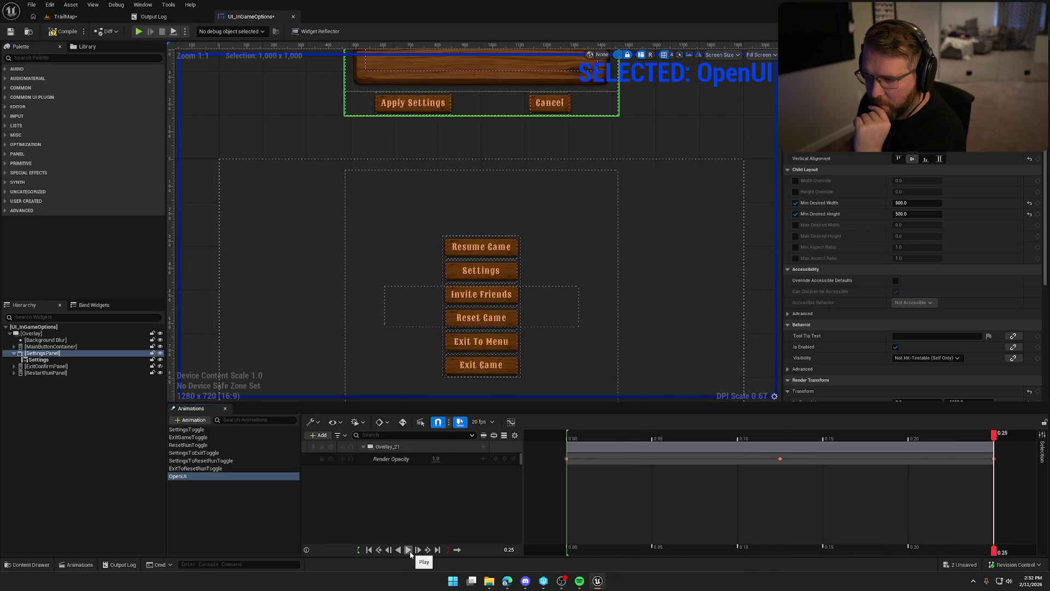
click(230, 514)
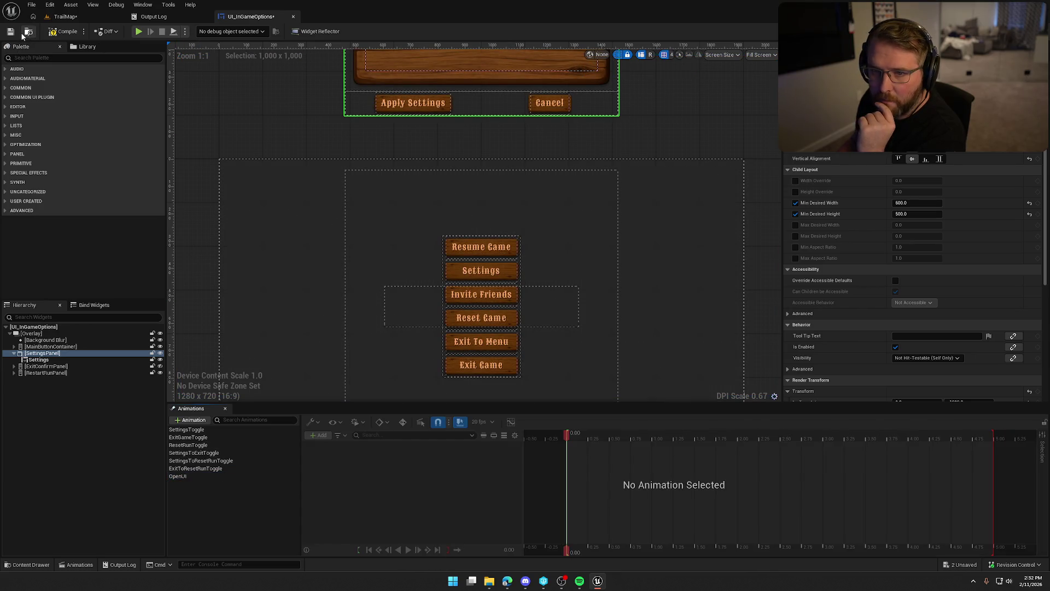
Step: Save UI_InGameOptions, then close its tab and the Output Log
key(ctrl+s)
click(536, 383)
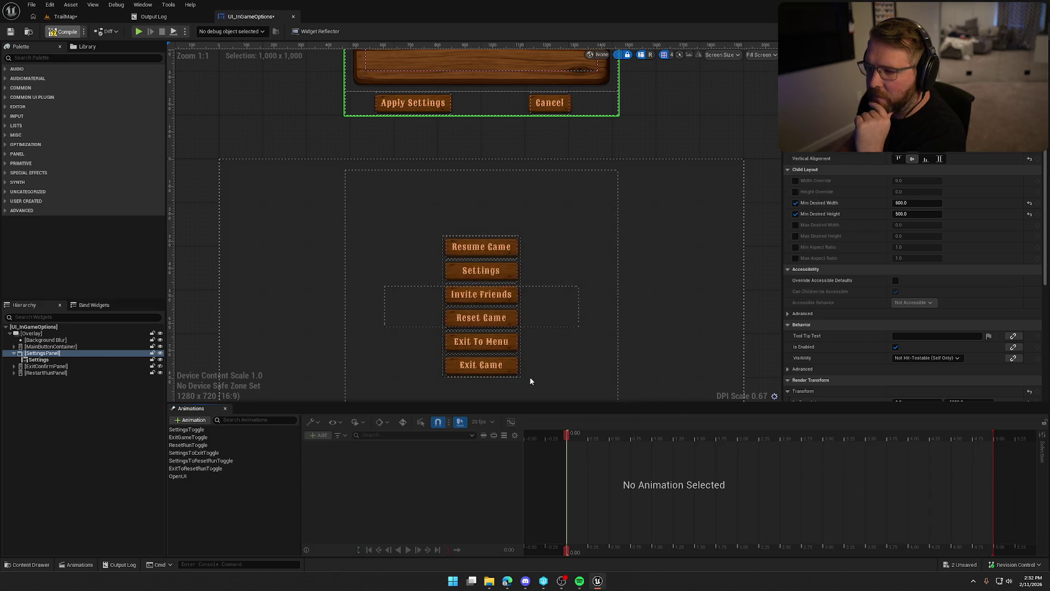
click(293, 17)
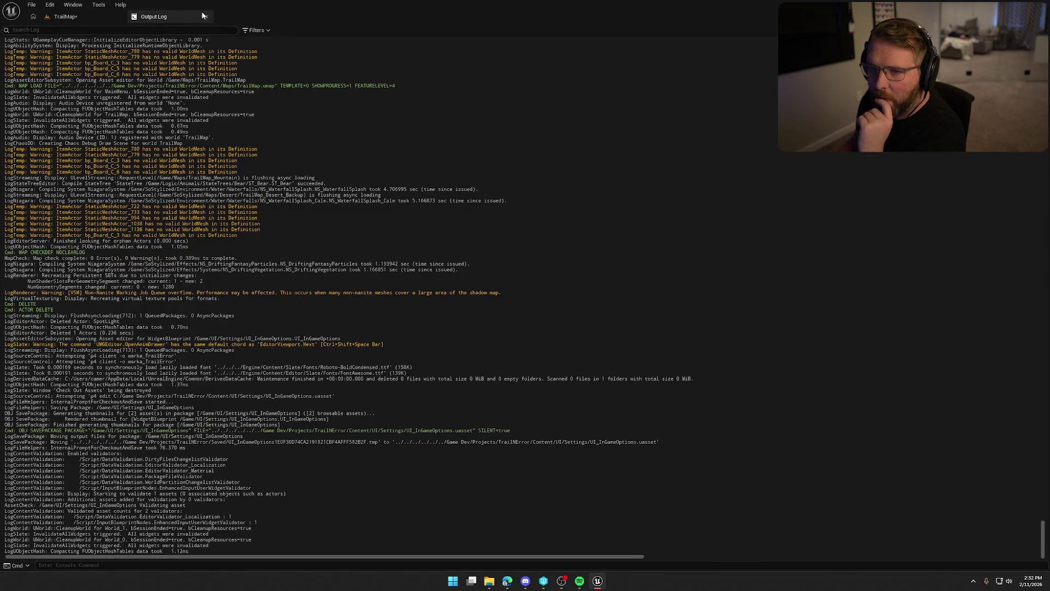
click(207, 17)
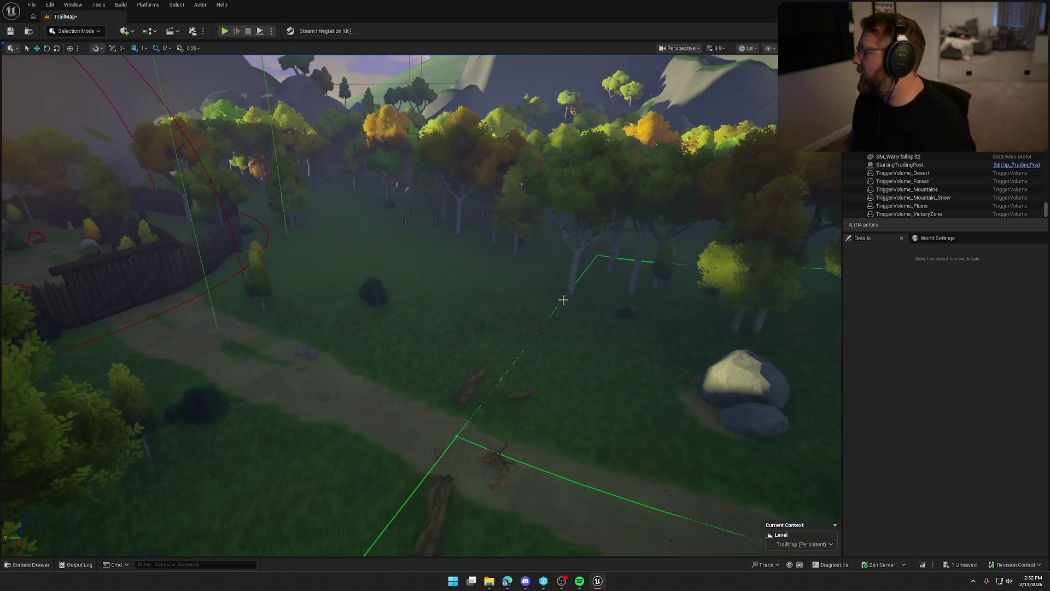
Step: Navigate the level view, focusing on the TriggerVolume_Desert volume
drag(563, 299, 525, 320)
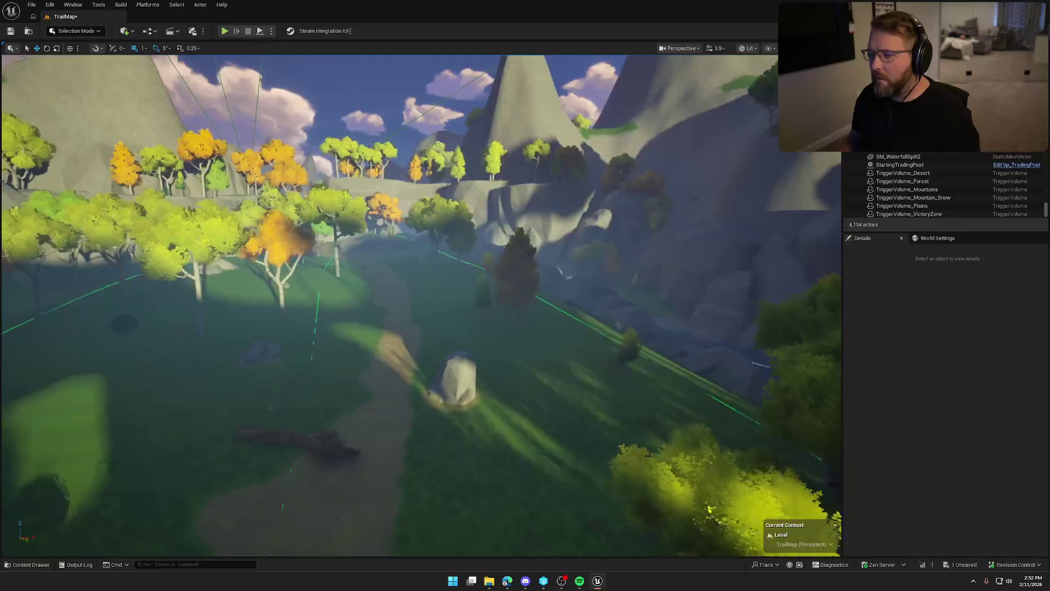
drag(444, 201, 444, 219)
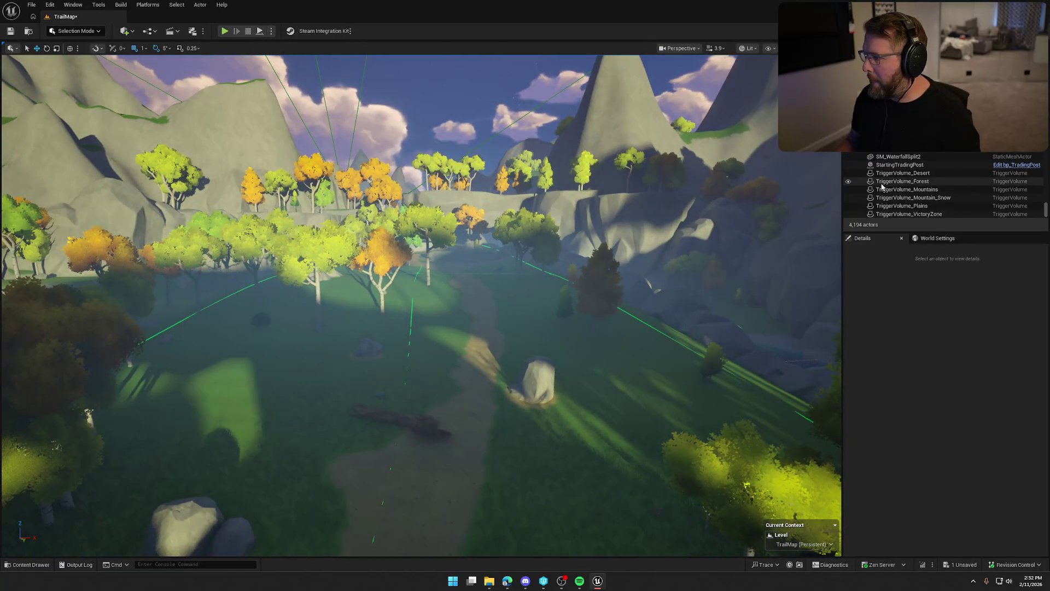
click(957, 173)
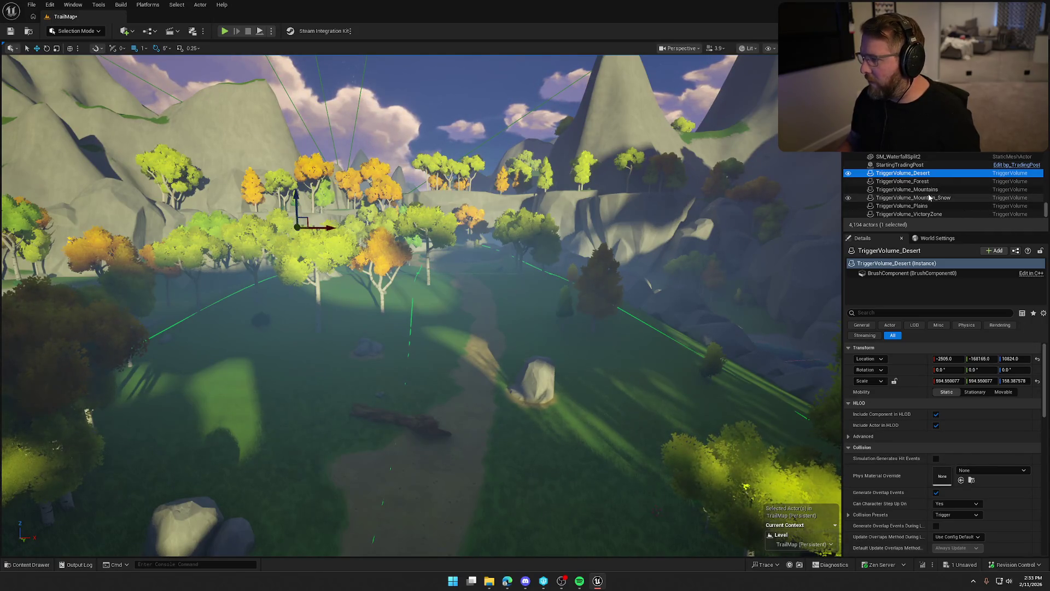
key(f)
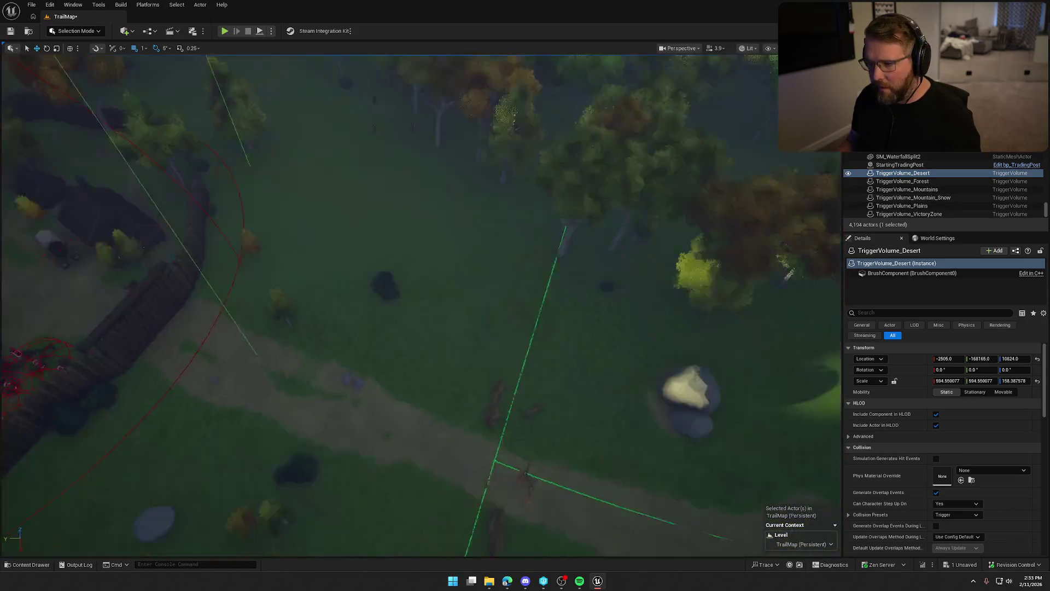
click(415, 262)
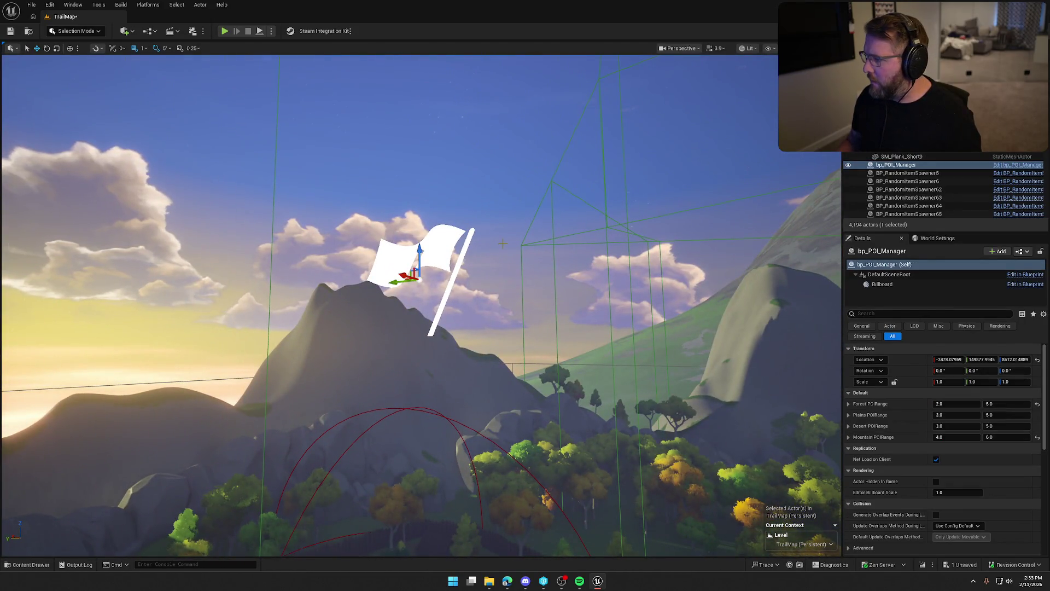
key(Escape)
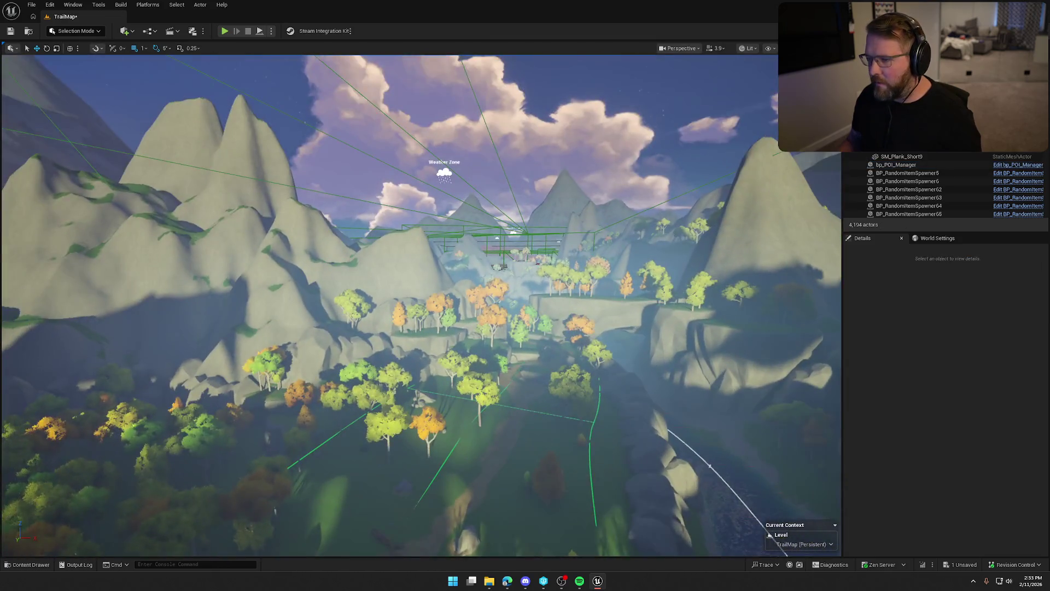
Step: Select BP_WeatherZone2 and open its BP_WeatherZone blueprint for editing
click(435, 271)
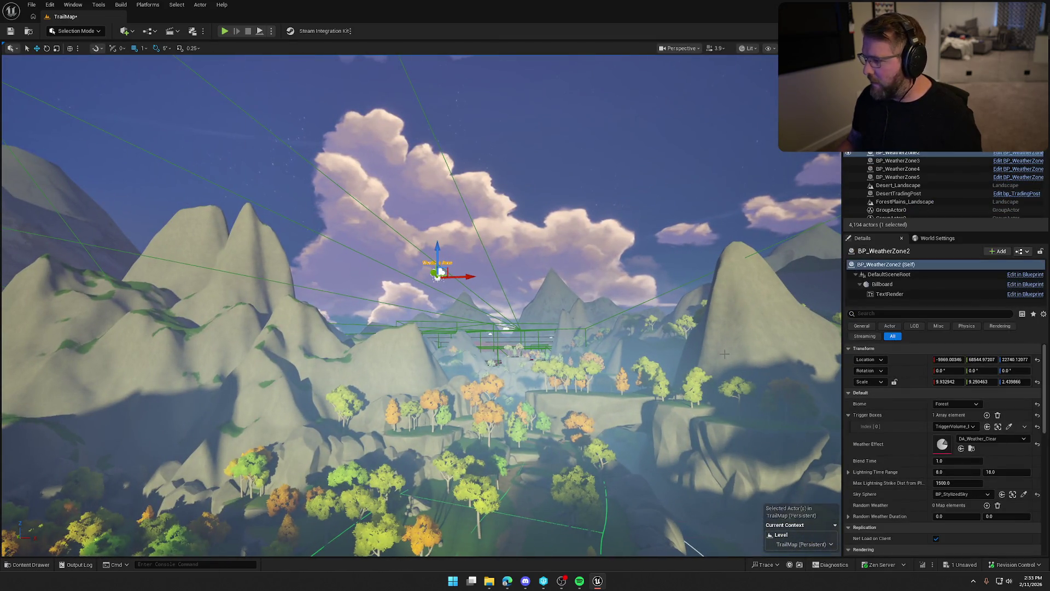
click(1015, 158)
scroll(652, 169, down, 3)
scroll(543, 362, up, 5)
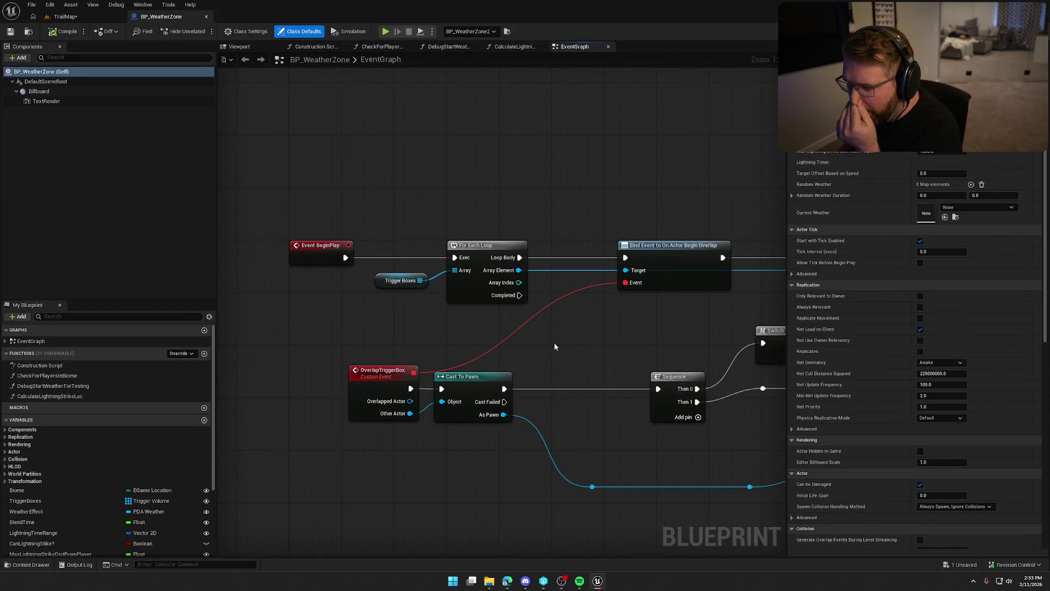
mouse_move(609, 324)
mouse_down()
mouse_move(382, 316)
mouse_move(325, 185)
mouse_up()
drag(631, 221, 536, 178)
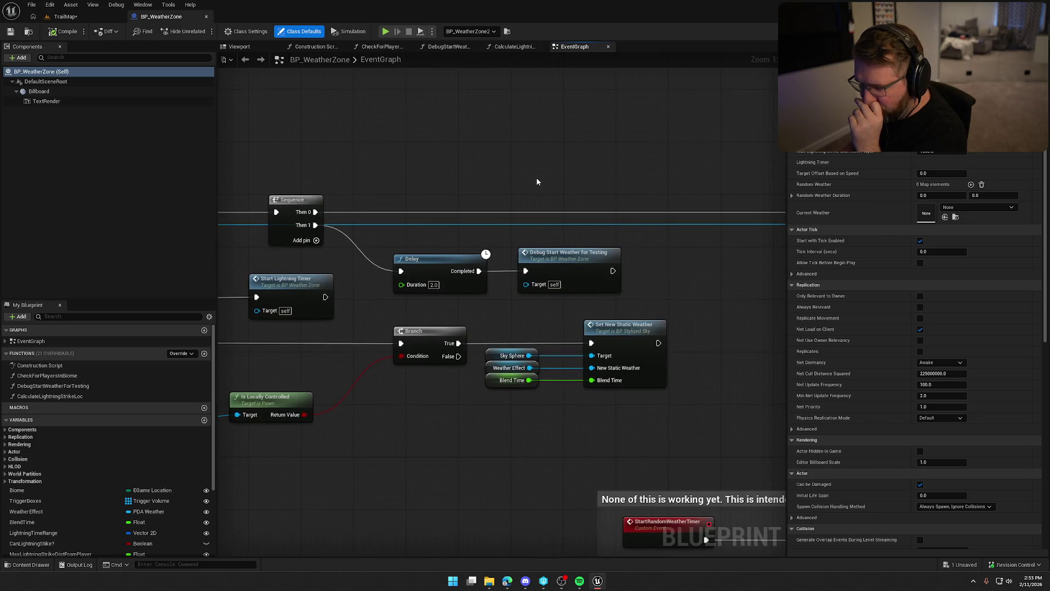
click(583, 264)
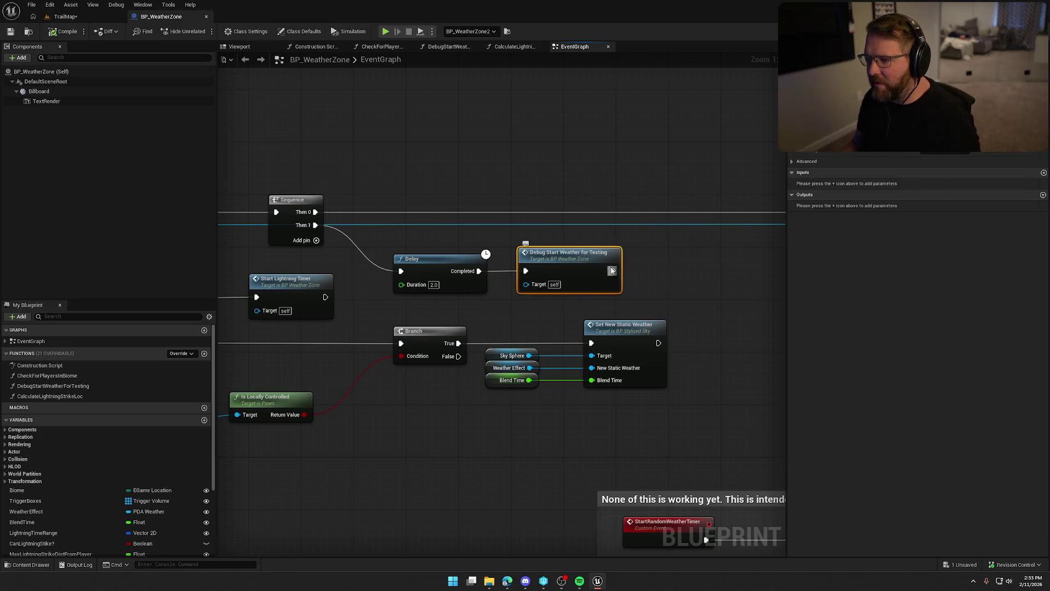
double_click(591, 266)
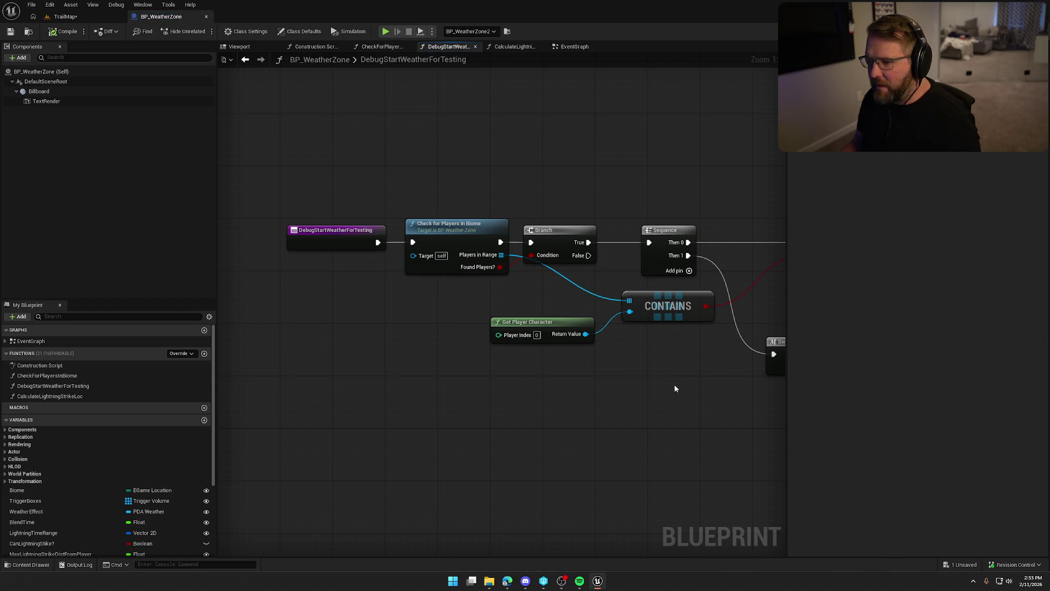
mouse_move(699, 386)
mouse_down()
mouse_move(300, 369)
mouse_move(608, 370)
mouse_up()
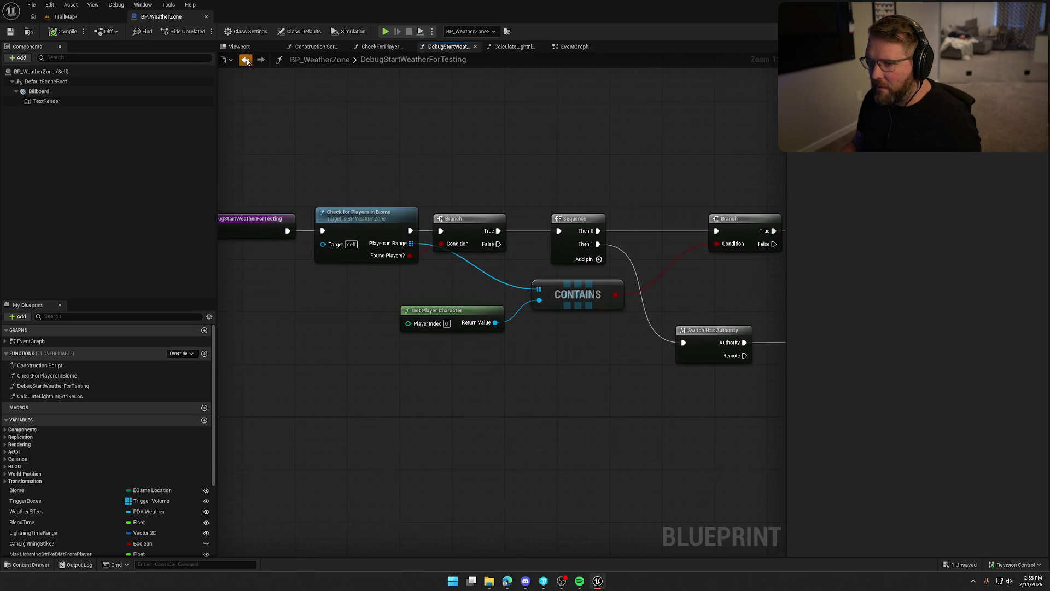
click(247, 62)
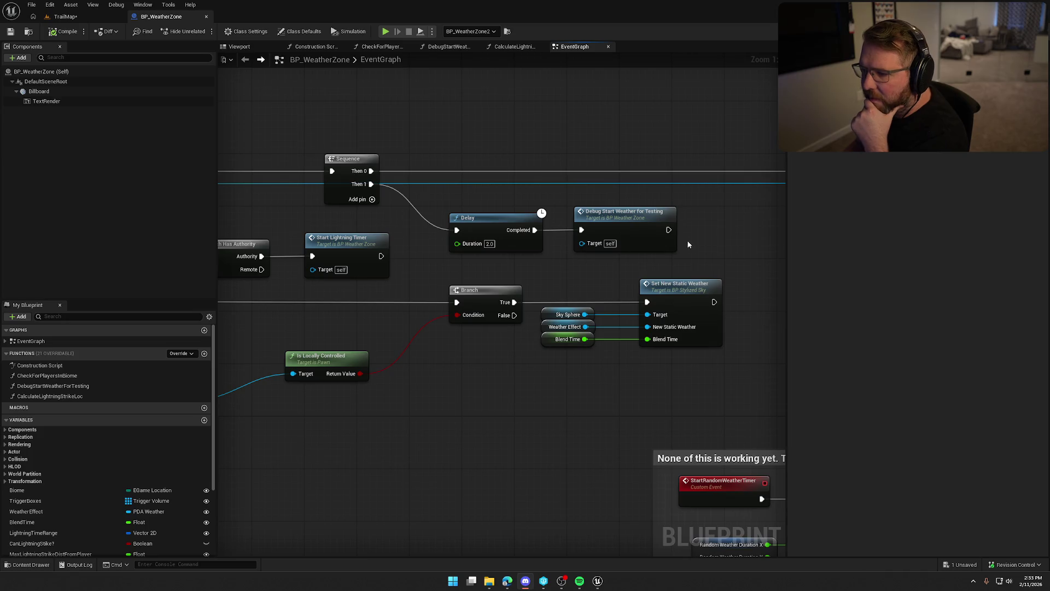
drag(728, 251, 573, 251)
drag(422, 228, 420, 228)
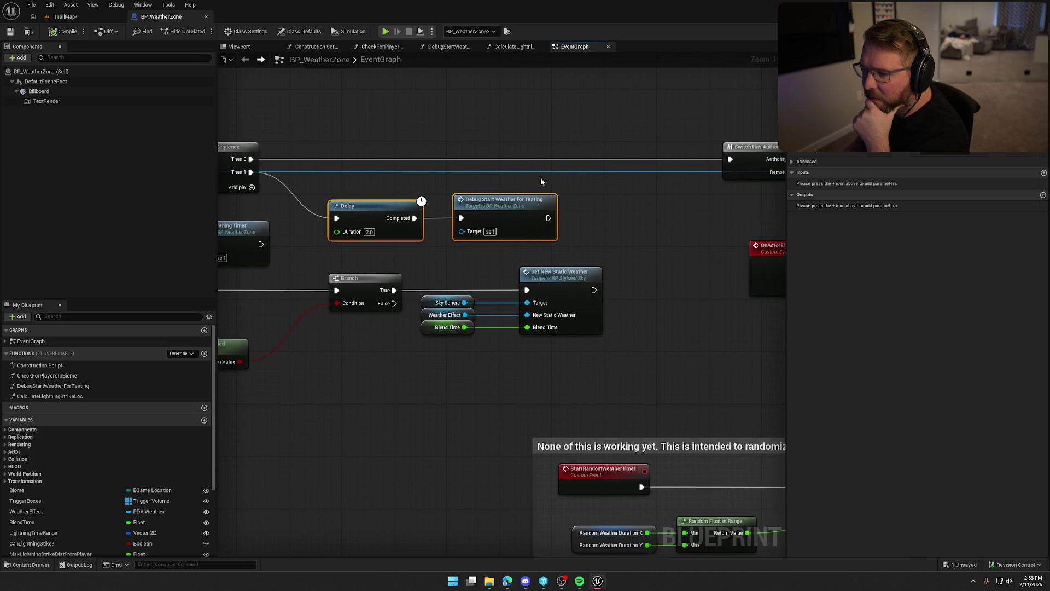
click(644, 234)
mouse_move(622, 249)
mouse_down()
mouse_move(968, 359)
mouse_move(986, 380)
mouse_up()
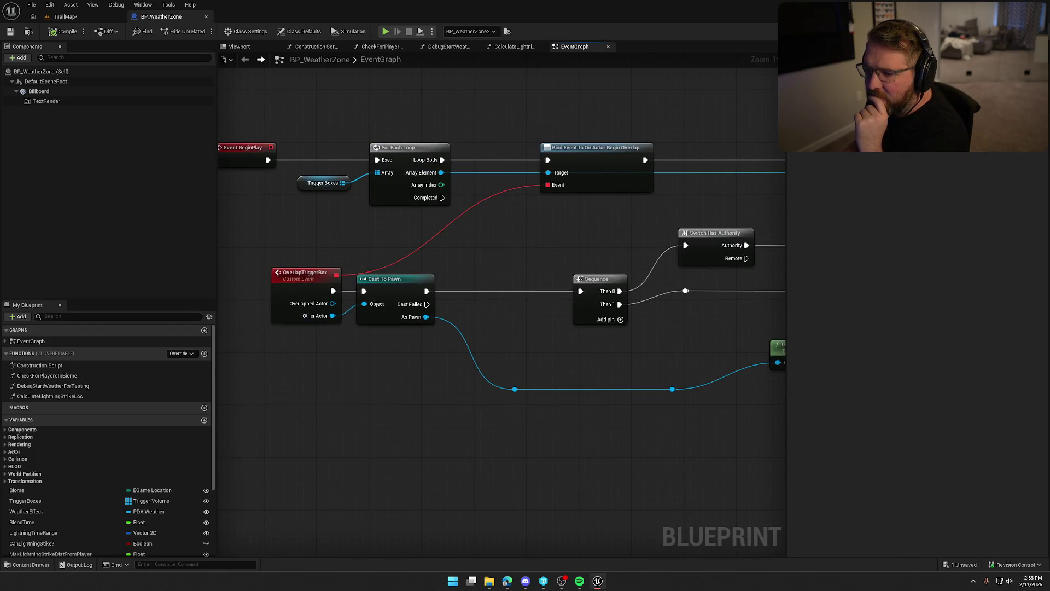
drag(602, 328, 352, 219)
drag(500, 180, 377, 237)
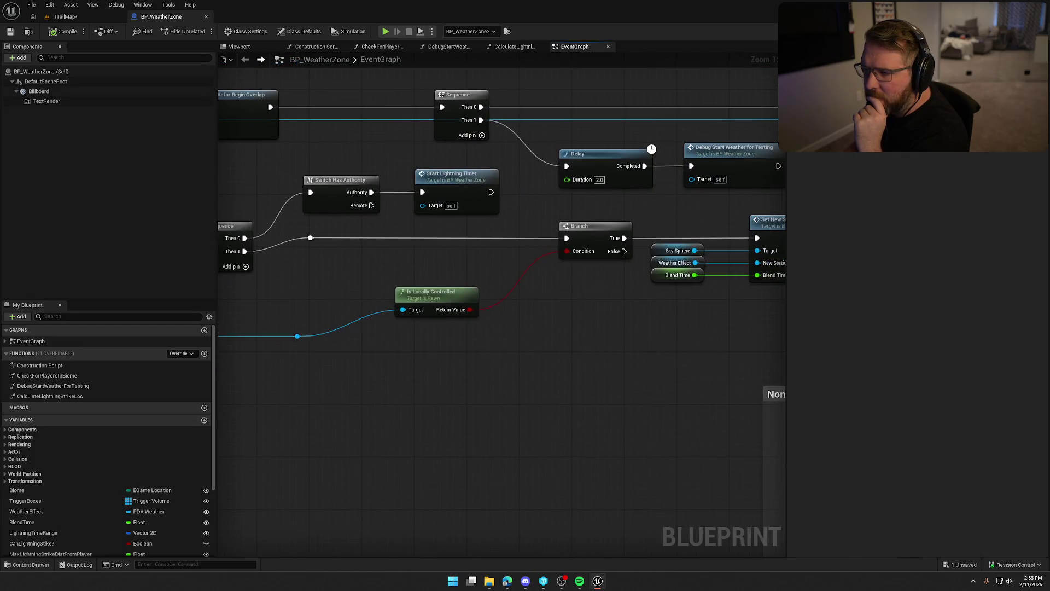
mouse_move(777, 181)
mouse_down()
mouse_move(600, 172)
mouse_move(863, 300)
mouse_move(1041, 300)
mouse_up()
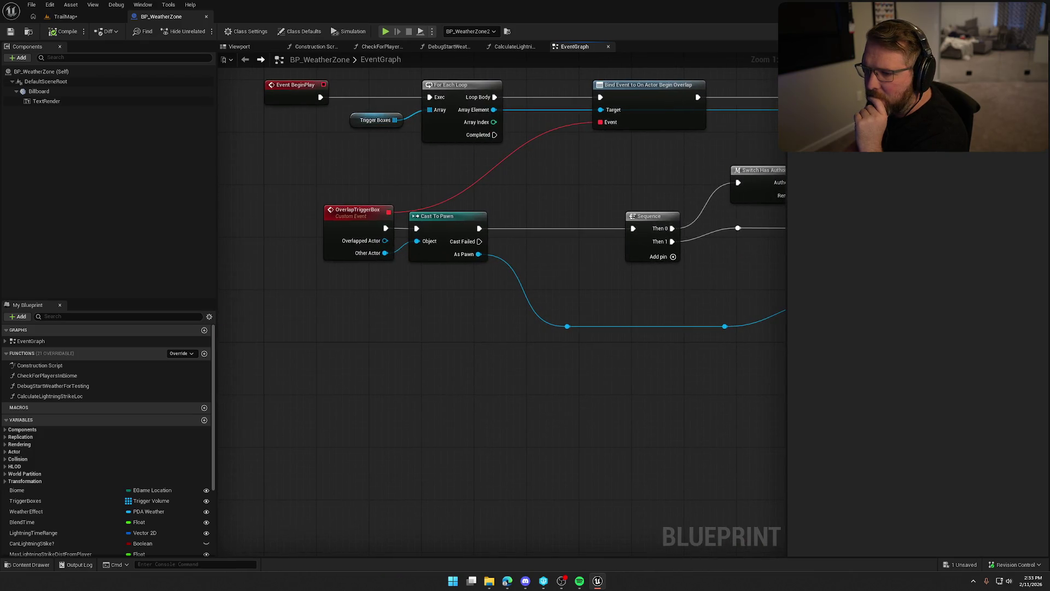
mouse_move(602, 246)
mouse_down()
mouse_move(227, 215)
mouse_move(331, 216)
mouse_up()
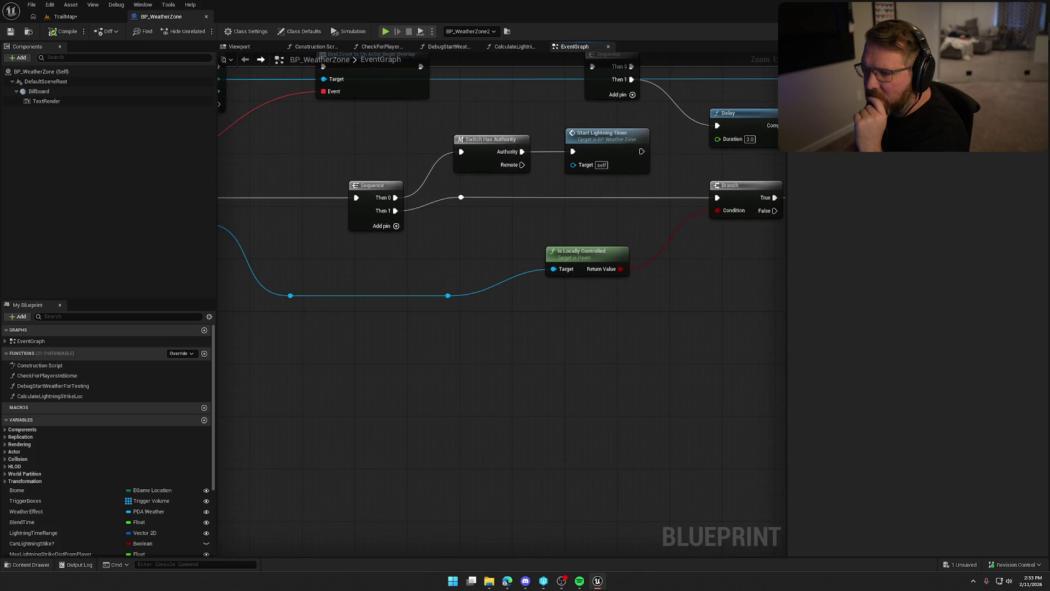
drag(777, 164, 563, 167)
scroll(563, 171, down, 2)
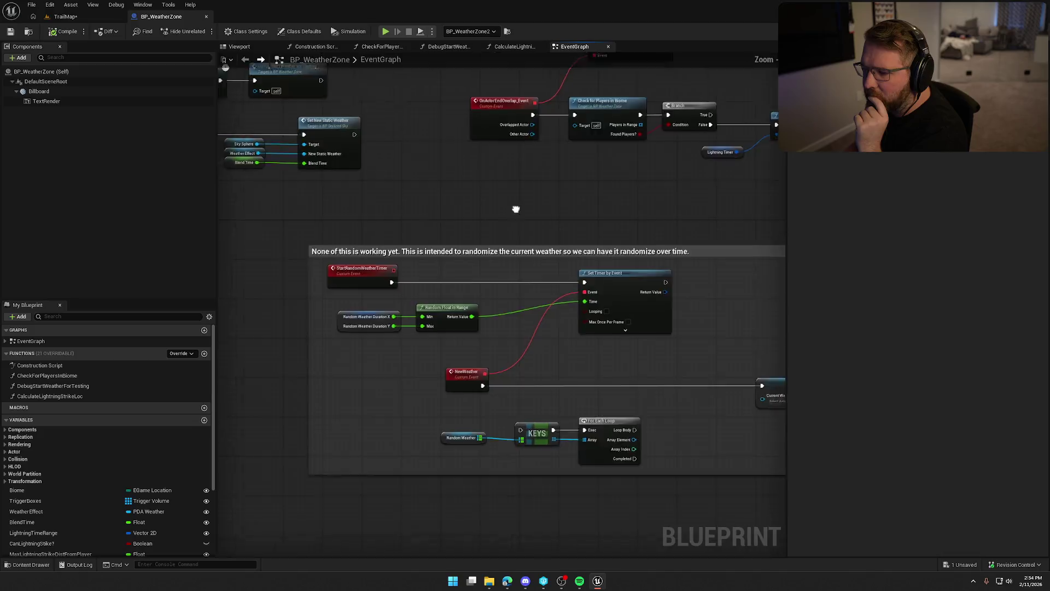
drag(512, 210, 549, 157)
scroll(453, 170, up, 2)
drag(452, 159, 412, 122)
scroll(442, 120, down, 1)
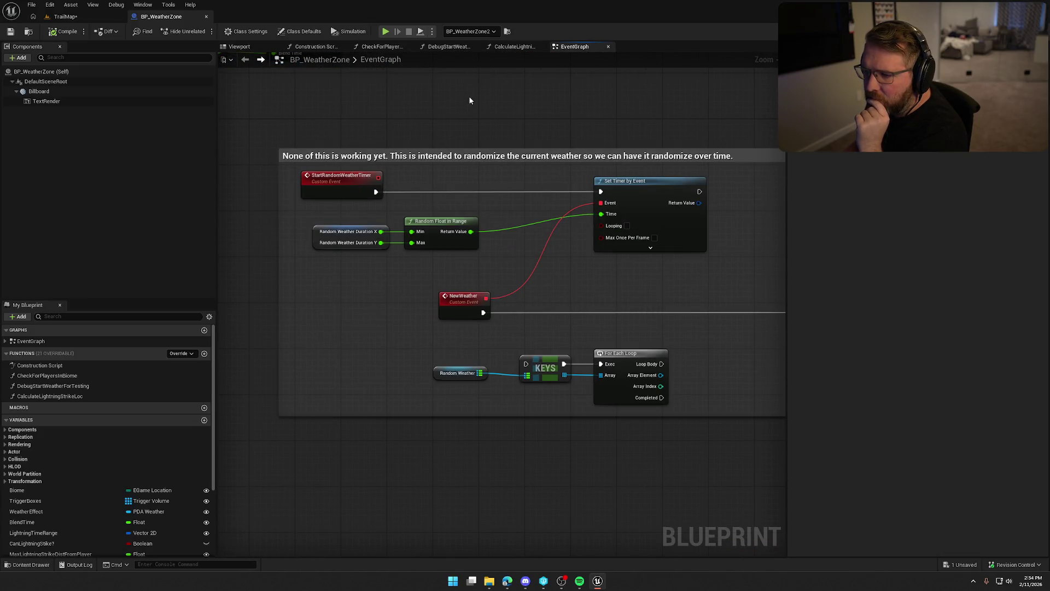
mouse_move(601, 112)
mouse_down()
mouse_move(434, 112)
mouse_move(530, 102)
mouse_up()
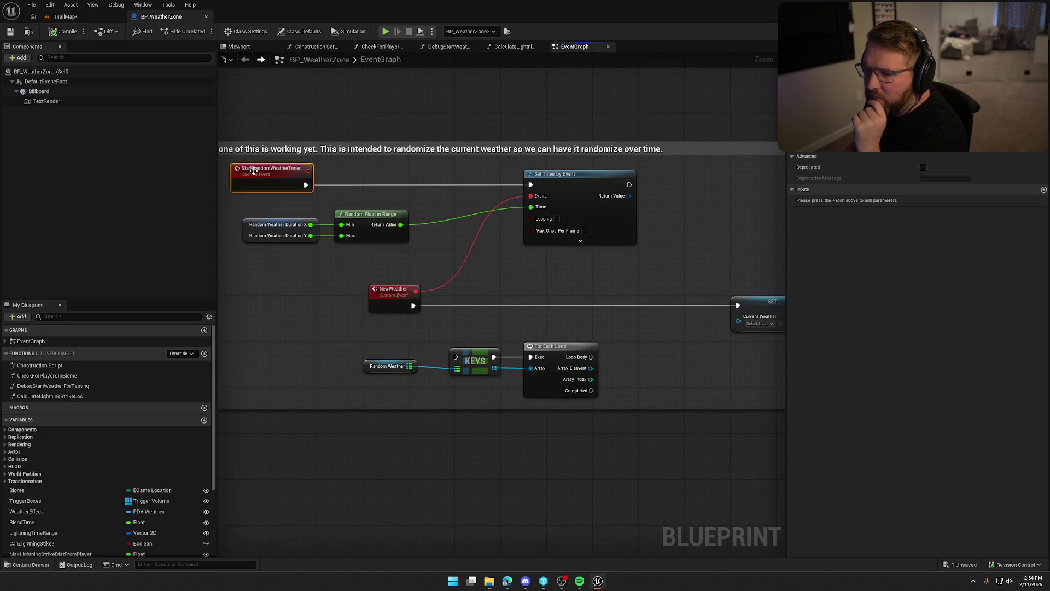
mouse_move(433, 105)
mouse_down()
mouse_move(442, 83)
mouse_move(306, 91)
mouse_move(500, 118)
mouse_move(281, 289)
mouse_move(520, 206)
mouse_move(628, 234)
mouse_move(357, 312)
mouse_move(591, 327)
mouse_move(244, 303)
mouse_up()
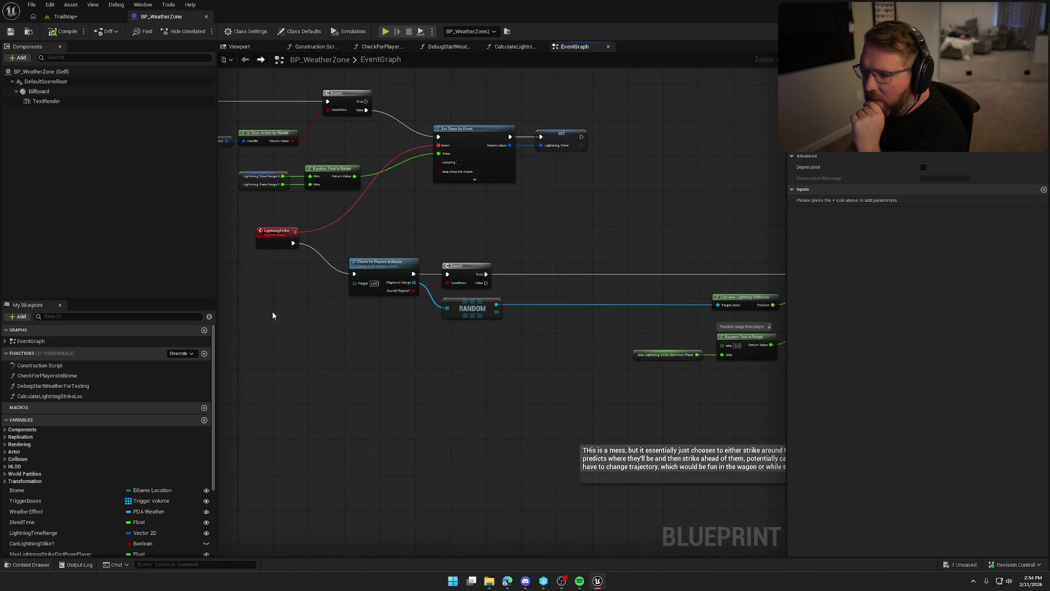
scroll(533, 390, down, 6)
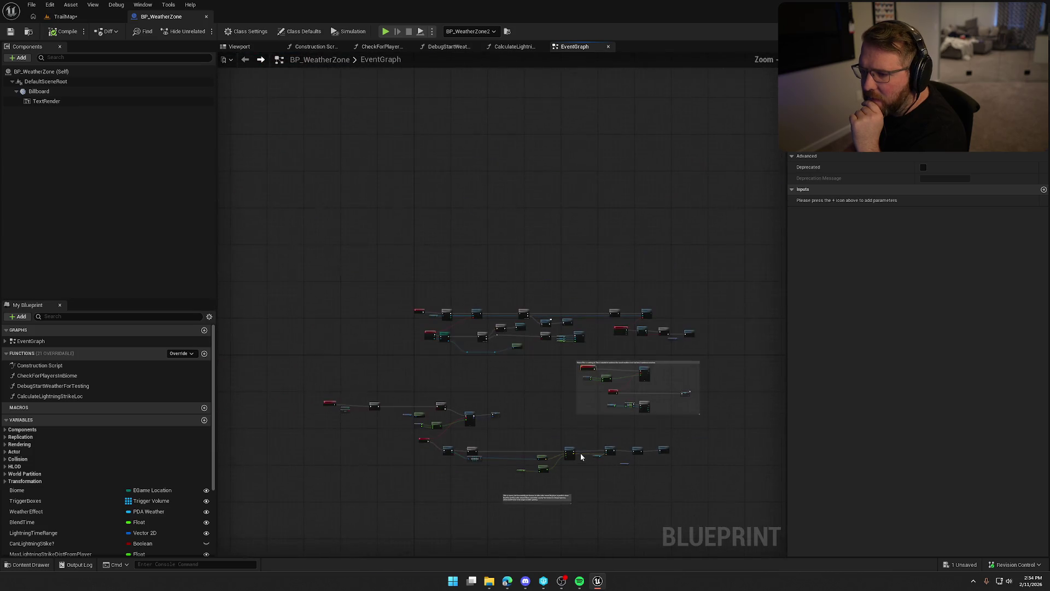
scroll(497, 387, up, 7)
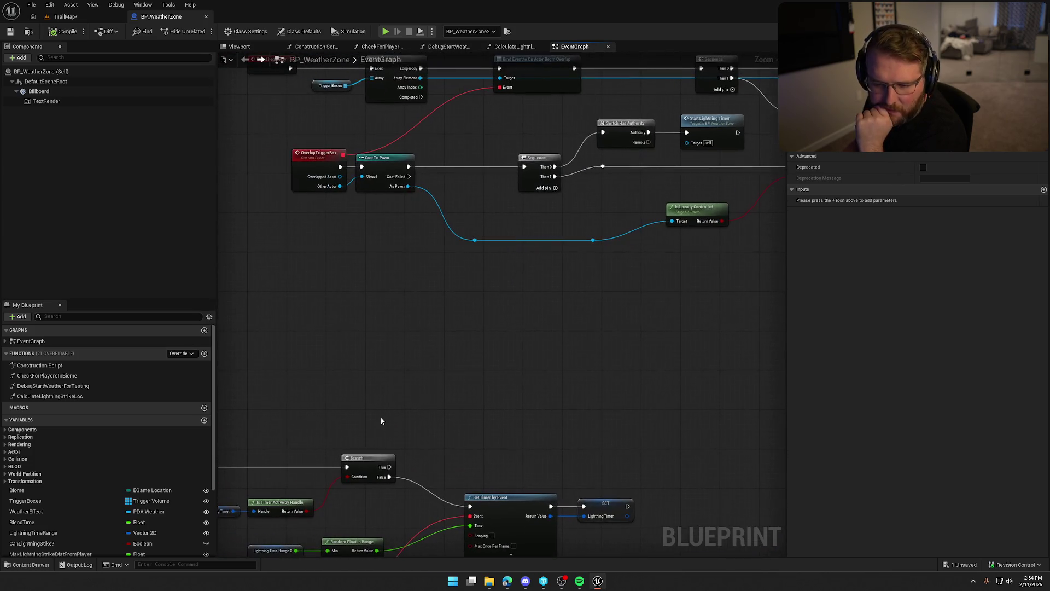
drag(389, 346, 475, 442)
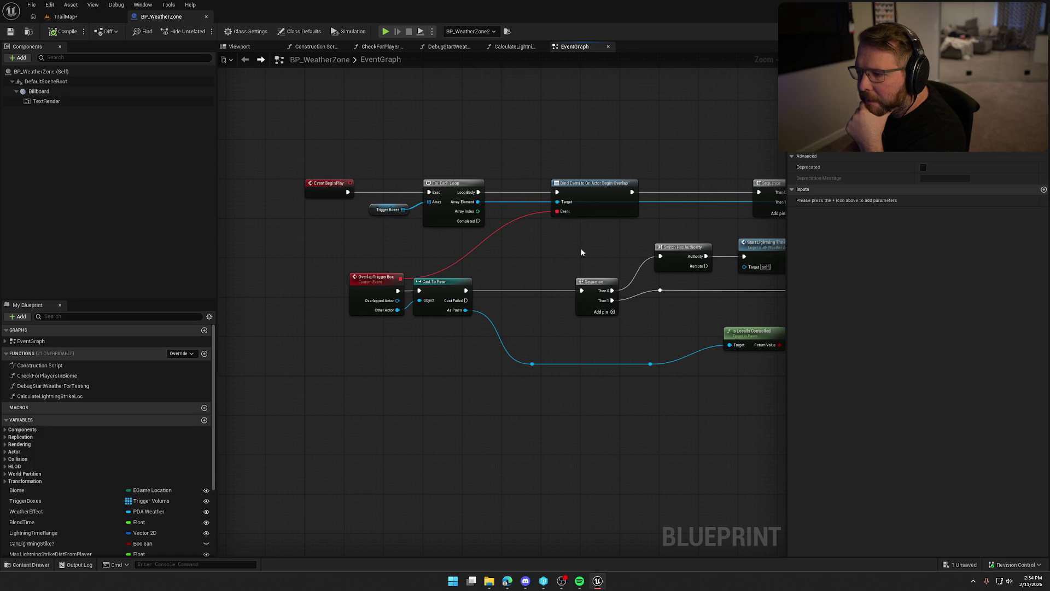
mouse_move(589, 248)
mouse_down()
mouse_move(218, 235)
mouse_move(243, 303)
mouse_move(279, 234)
mouse_move(78, 215)
mouse_up()
drag(514, 241, 328, 184)
mouse_move(345, 336)
mouse_down()
mouse_move(565, 320)
mouse_move(769, 340)
mouse_move(502, 337)
mouse_up()
double_click(648, 188)
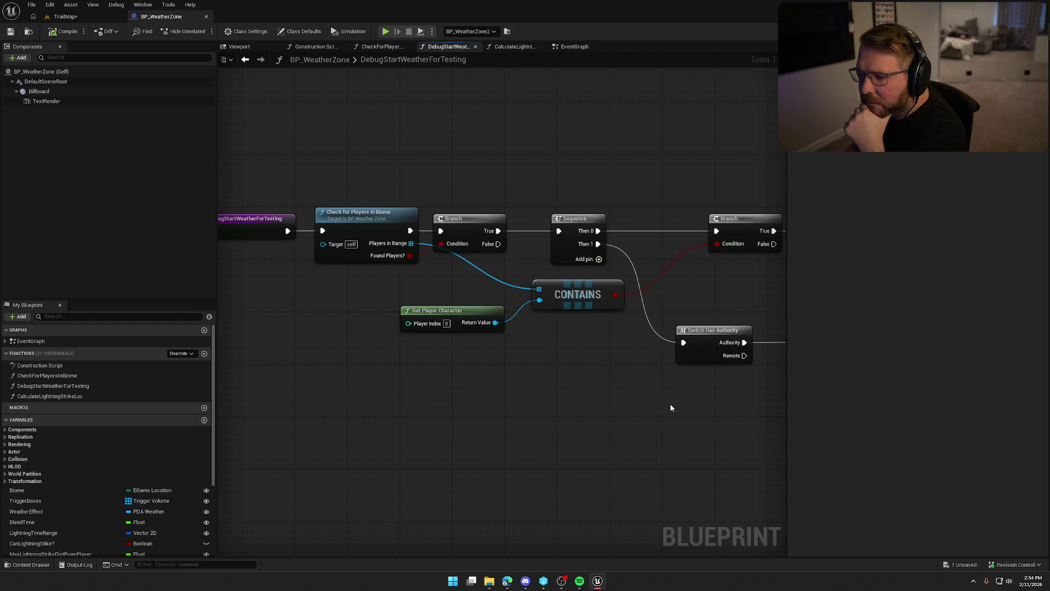
Step: Review the weather function and event graph nodes, then go back to TrailMap and save it
drag(688, 410, 394, 374)
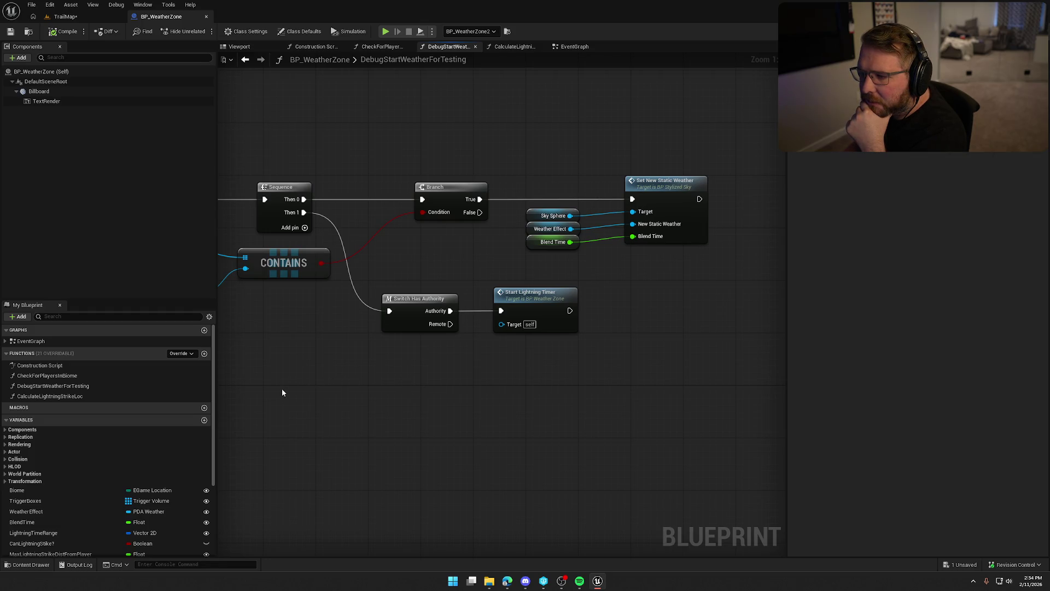
drag(281, 387, 553, 398)
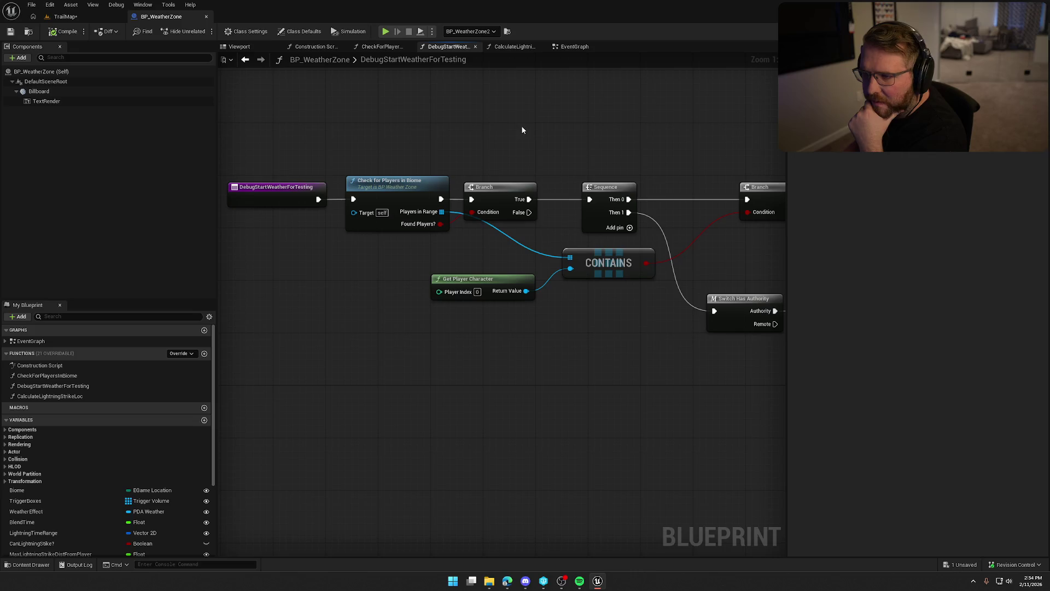
click(245, 59)
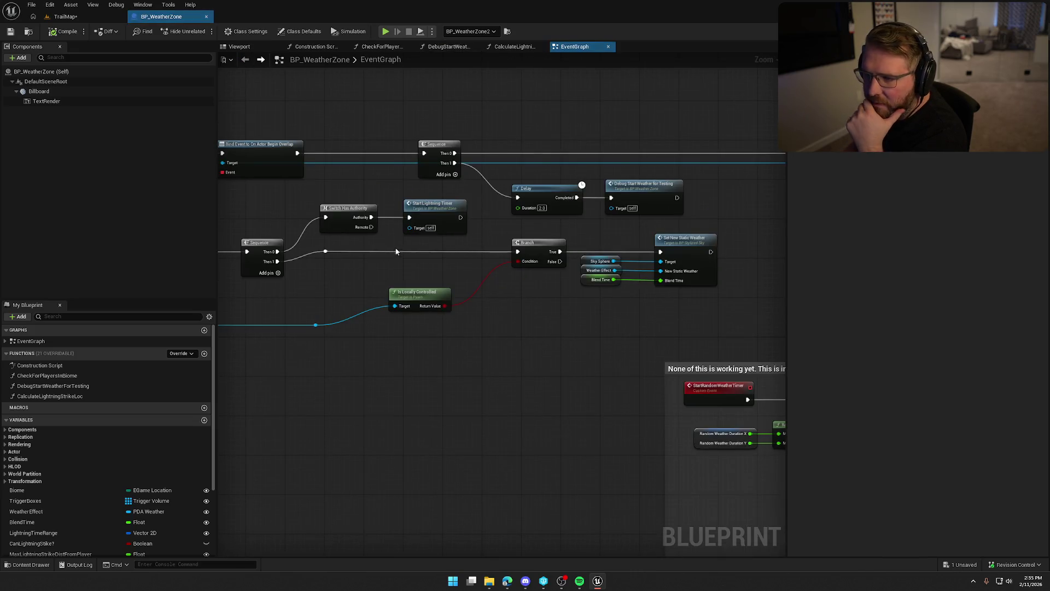
mouse_move(393, 244)
mouse_down()
mouse_move(572, 251)
mouse_move(700, 194)
mouse_move(688, 216)
mouse_up()
click(64, 16)
click(10, 31)
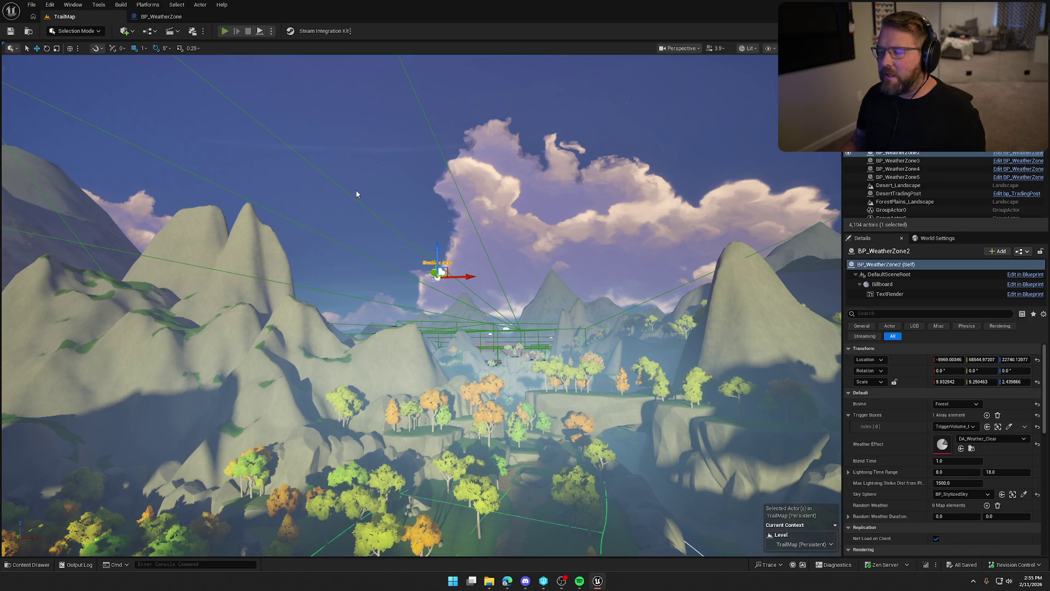
Step: Start Play In Editor and run through the fenced yard to board the ox wagon
key(alt+p)
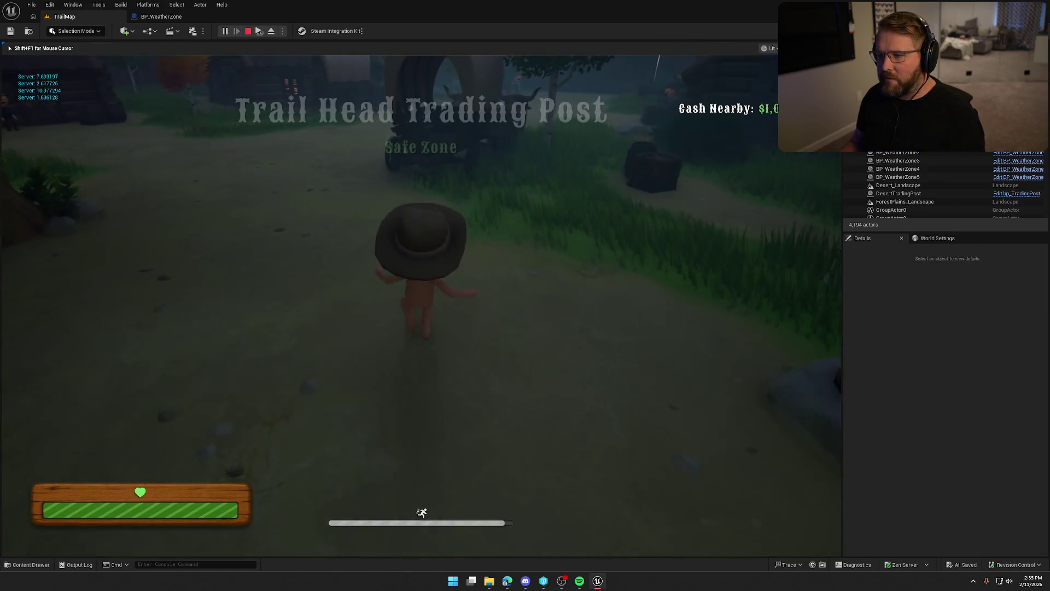
key(w)
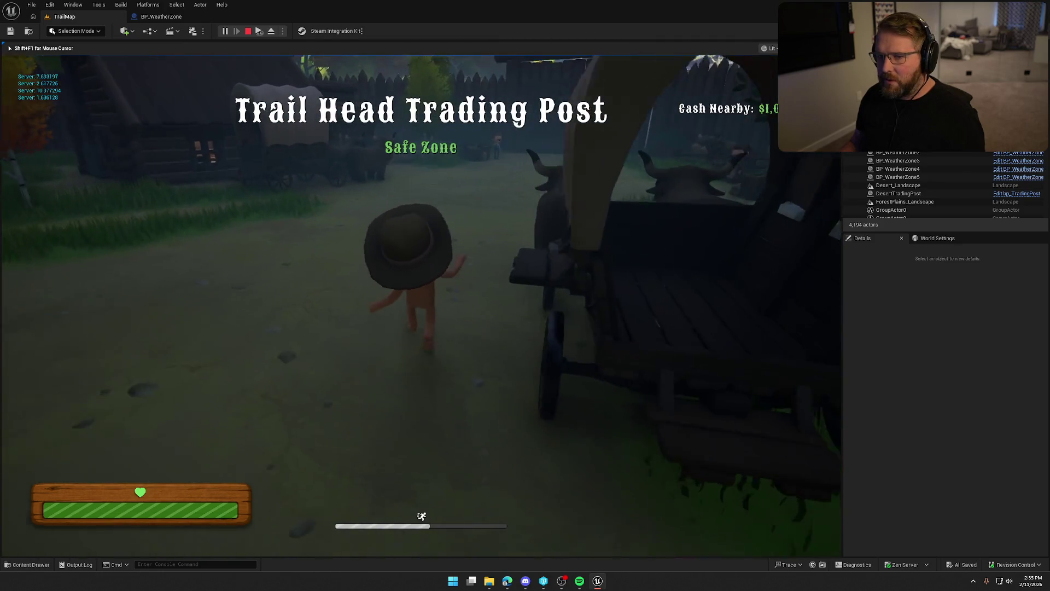
key(w)
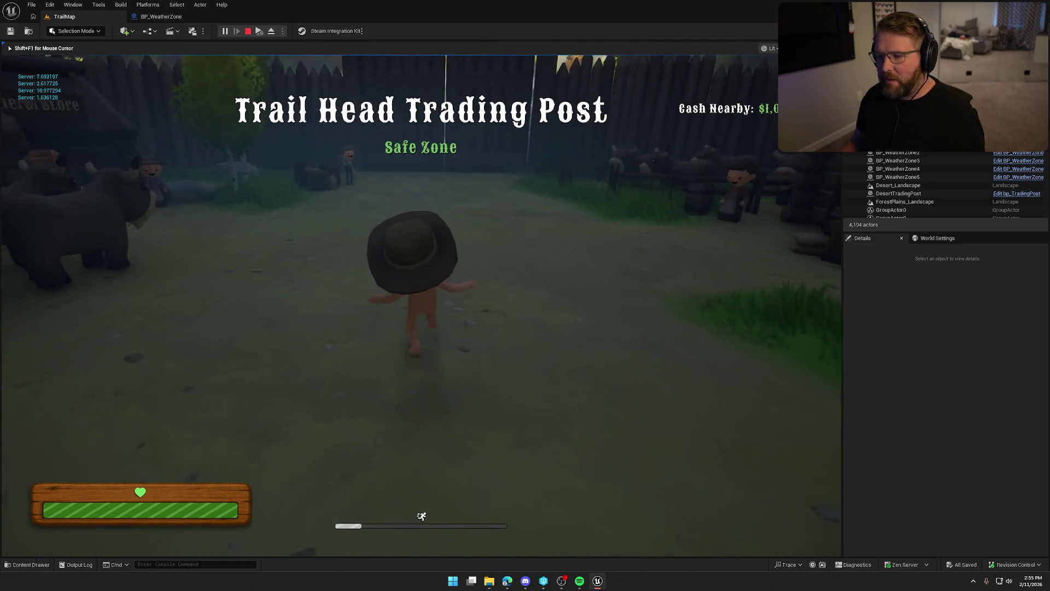
key(w)
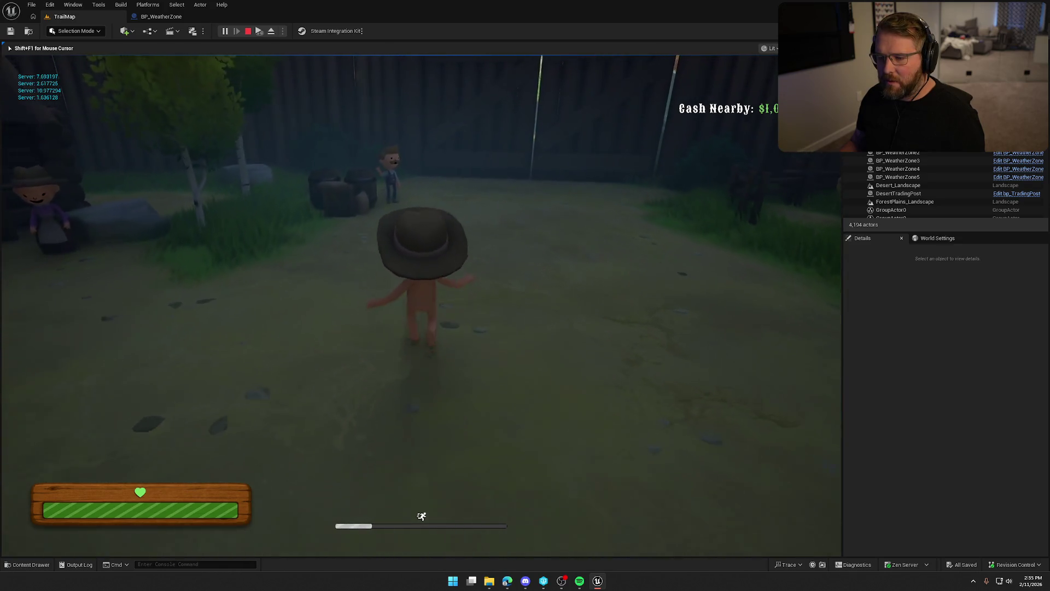
key(w)
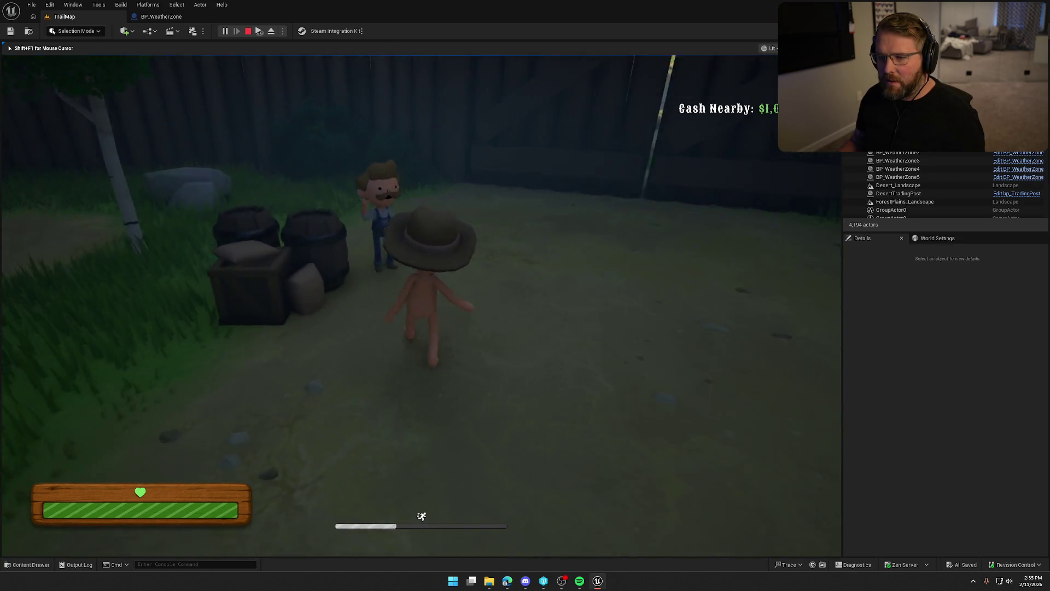
key(w)
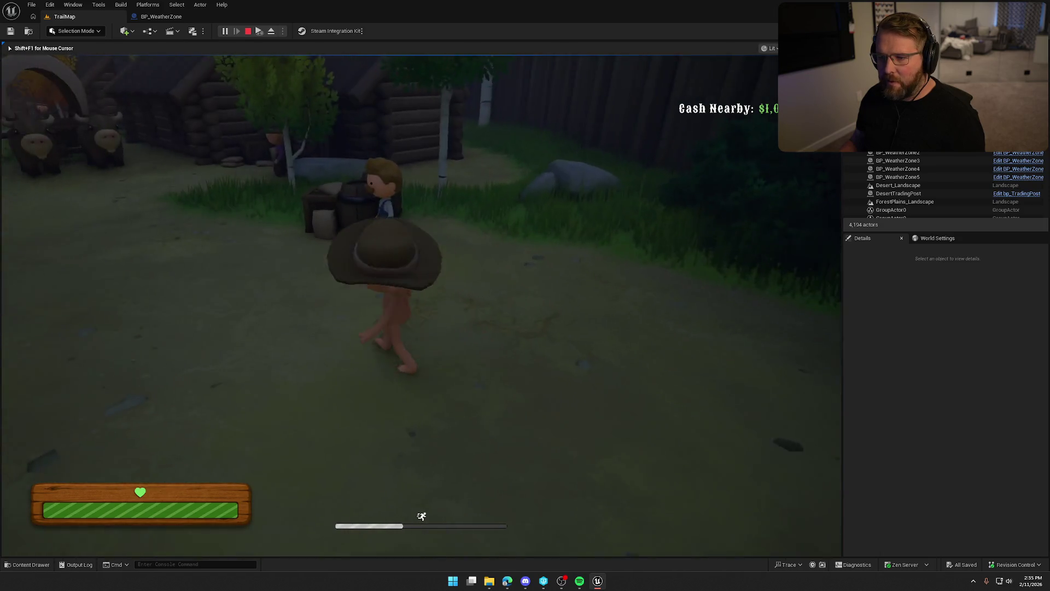
key(w)
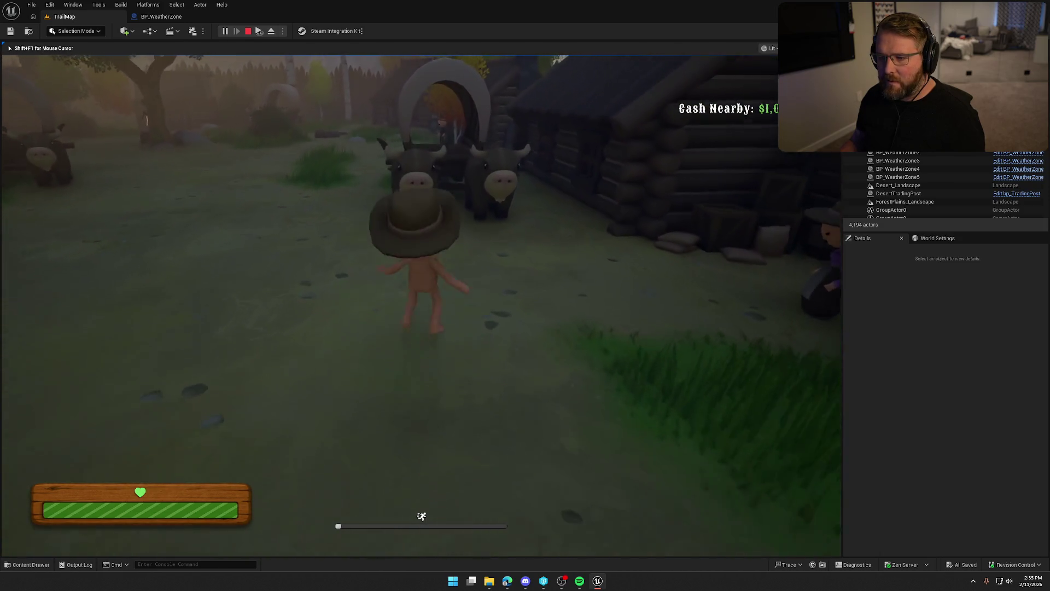
key(e)
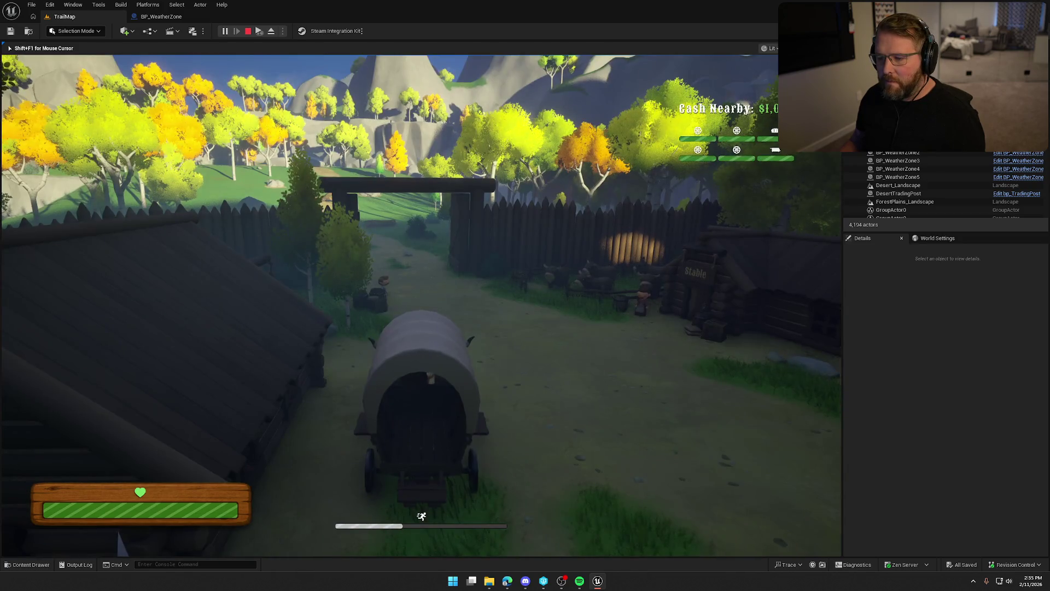
Step: Drive the wagon through the gateway and along the meadow trail past logs and rocks
key(w)
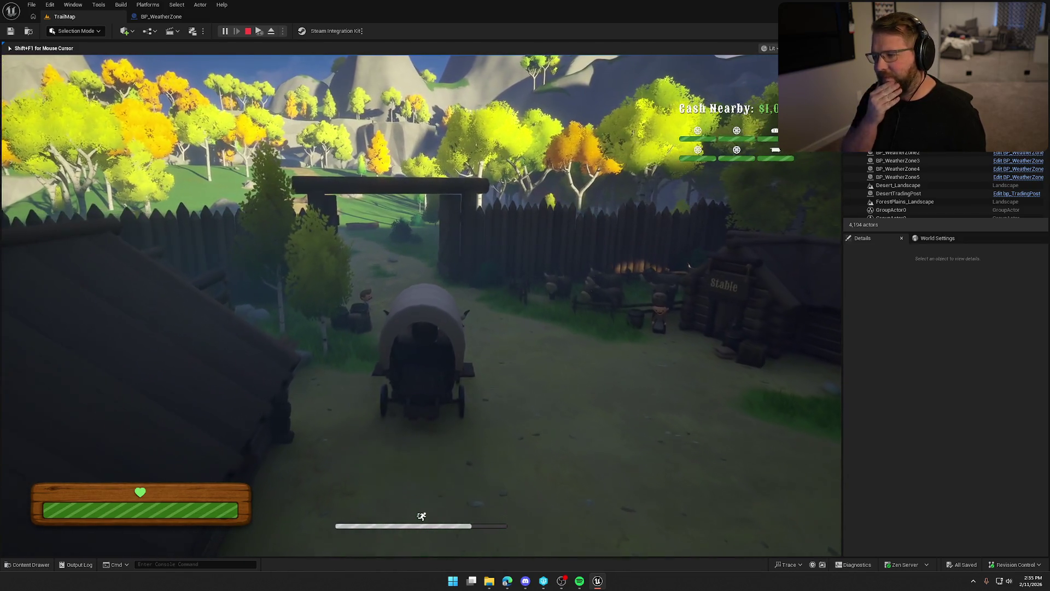
key(w)
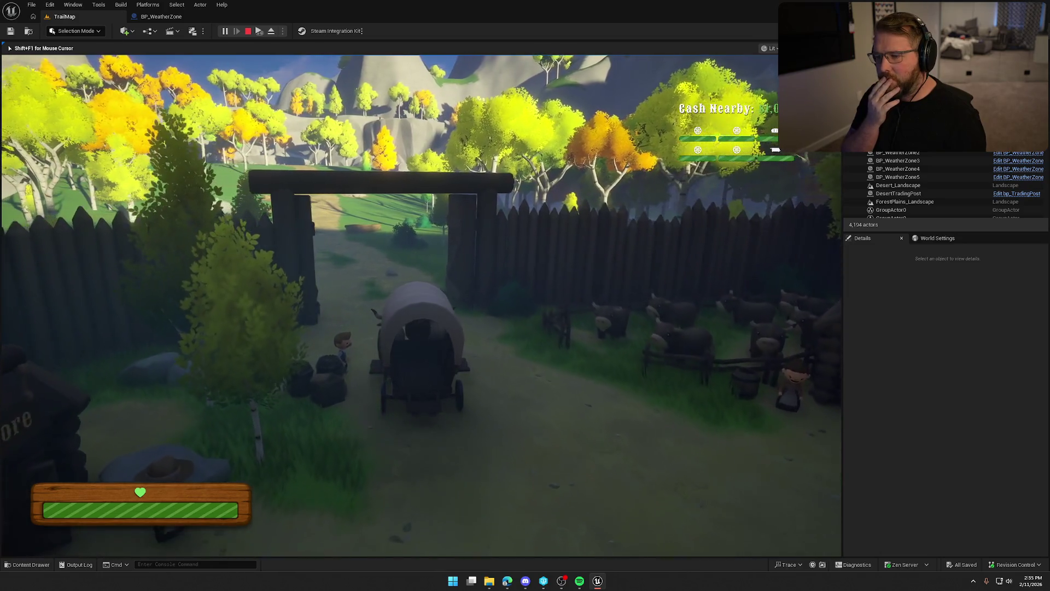
key(w)
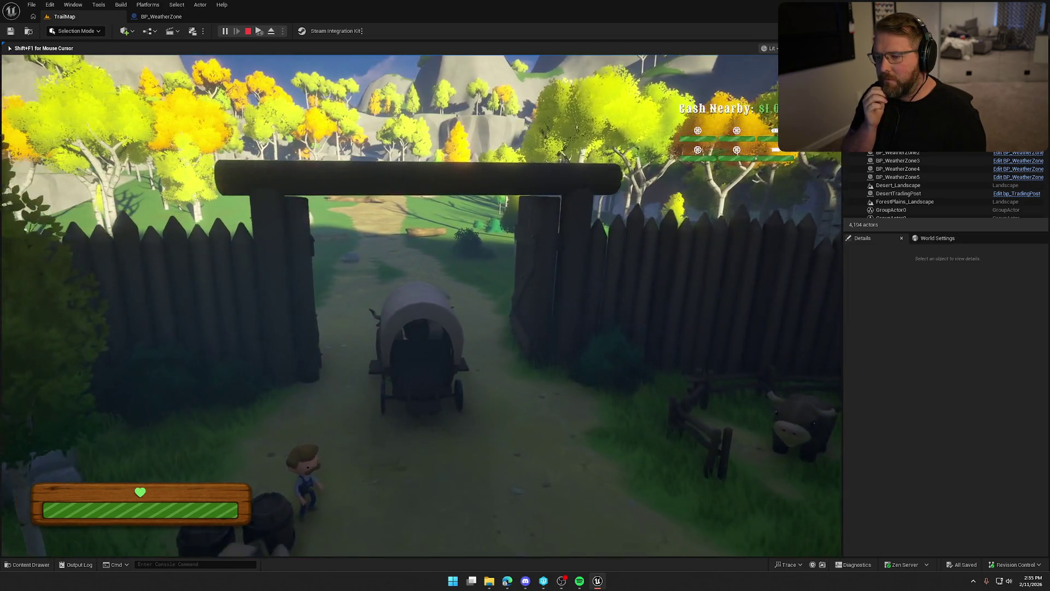
key(w)
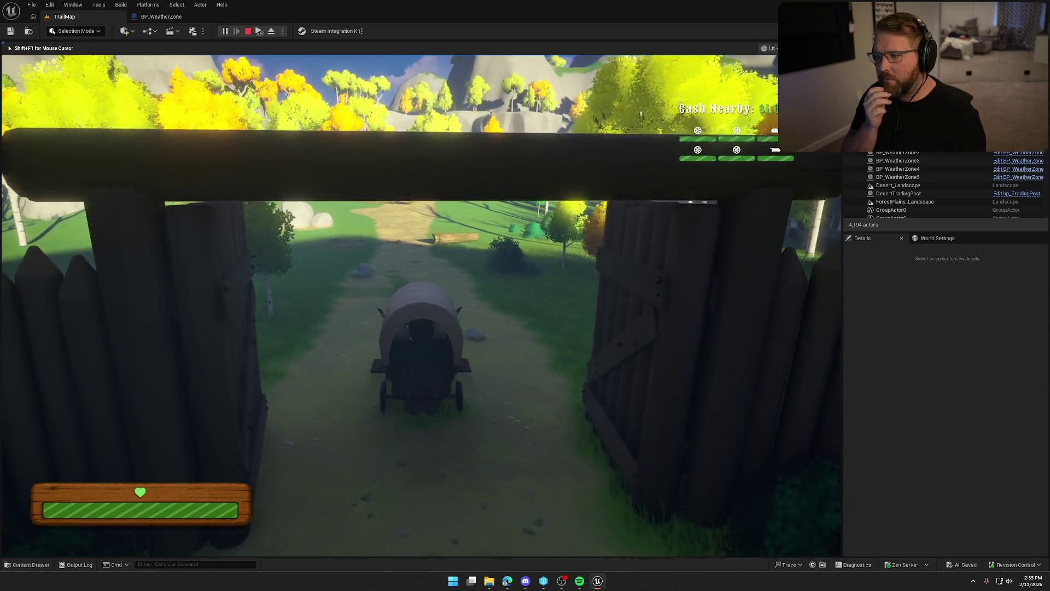
key(w)
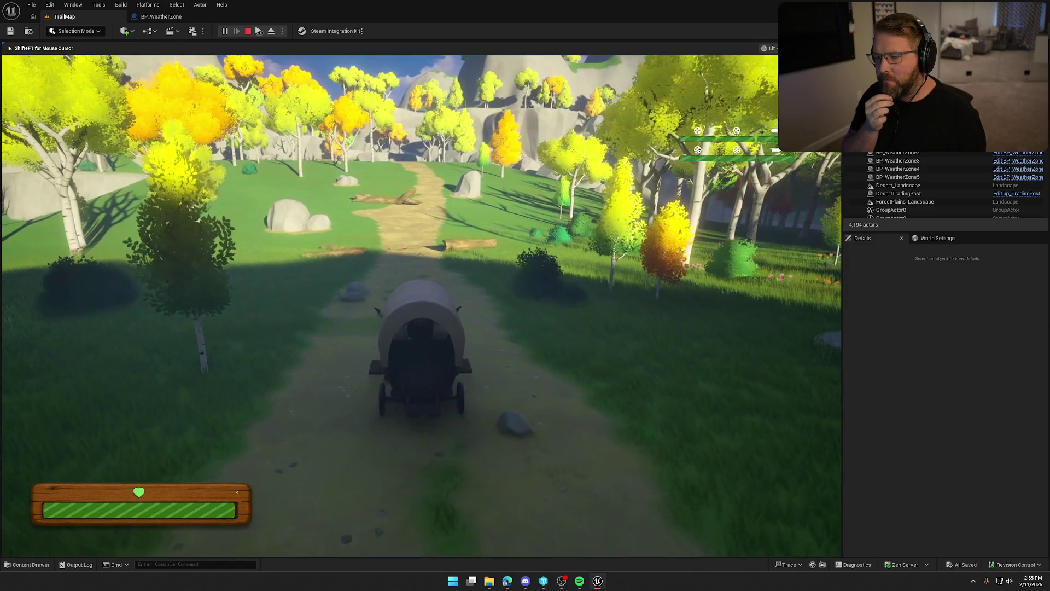
key(w)
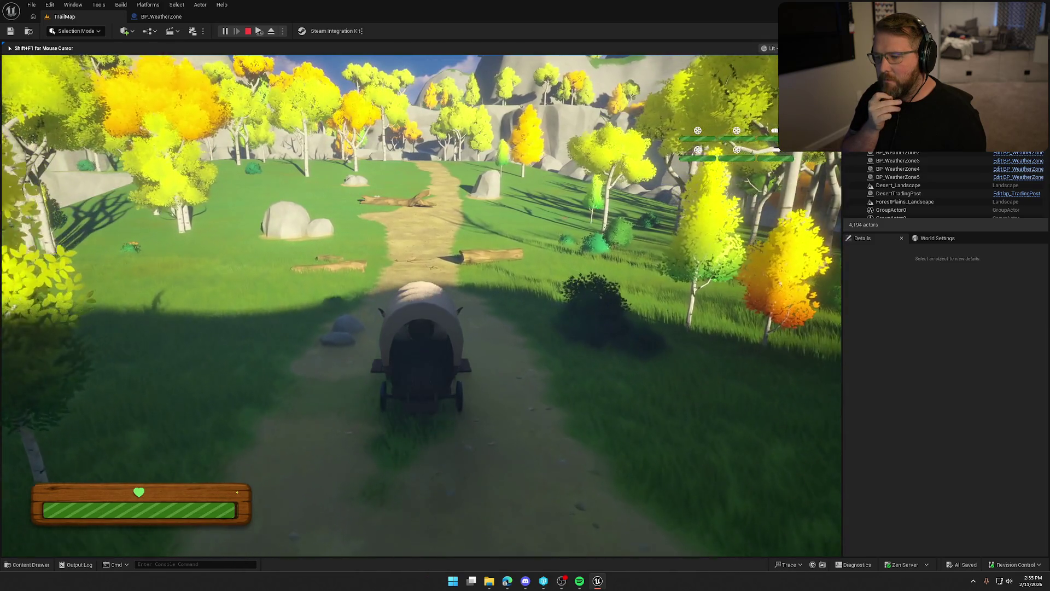
key(w)
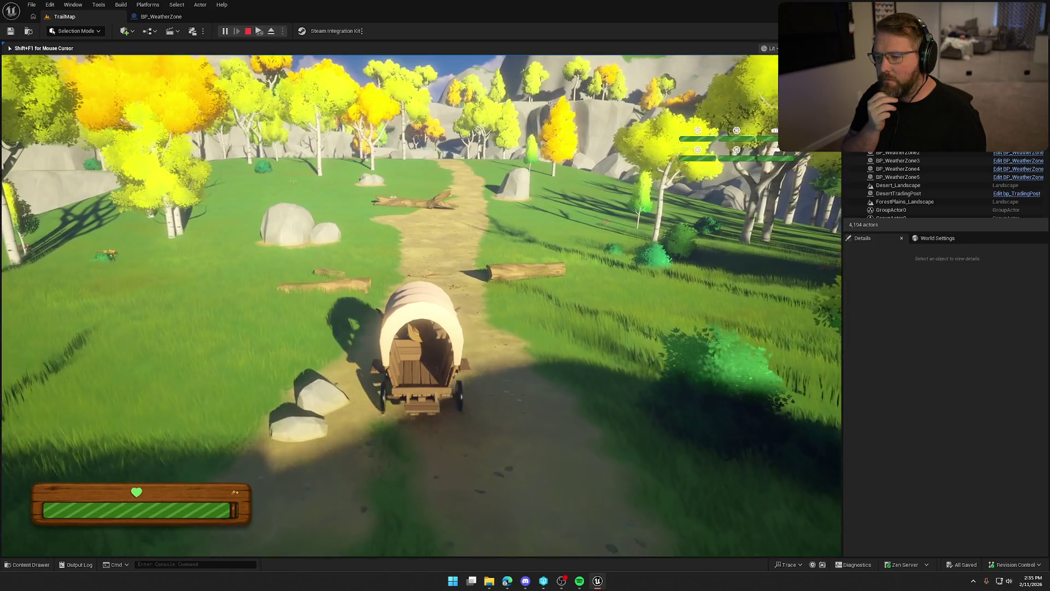
key(w)
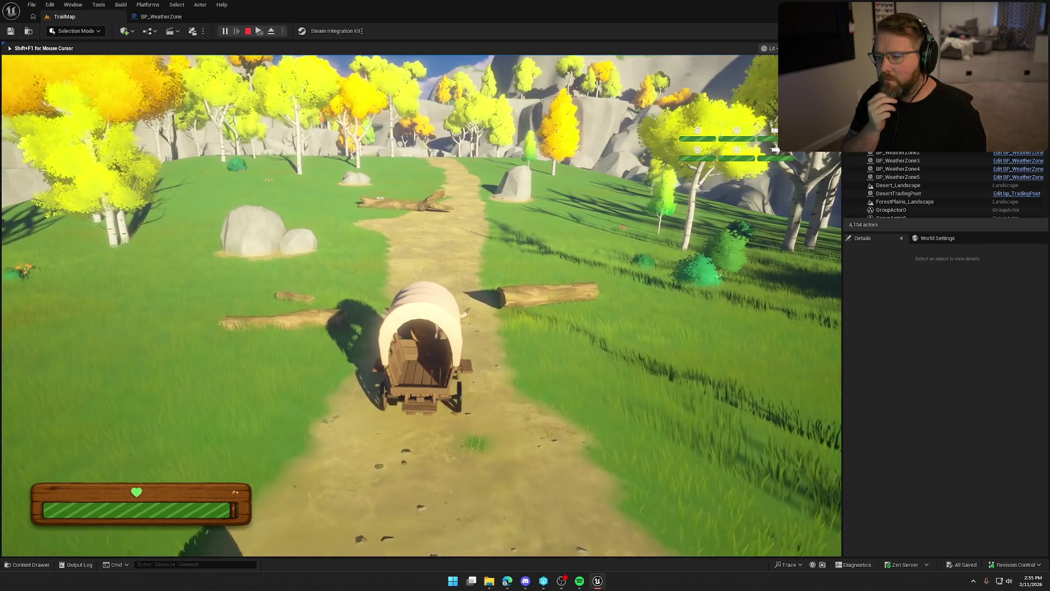
key(w)
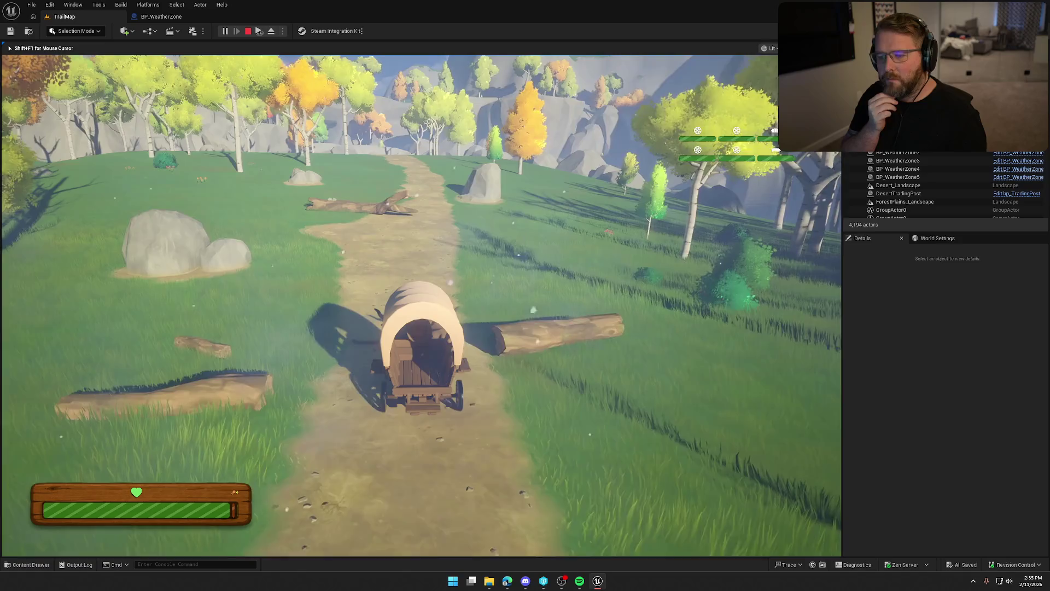
Step: Drive through the fog zone to the wooden gate, back away, and stop the session
key(w)
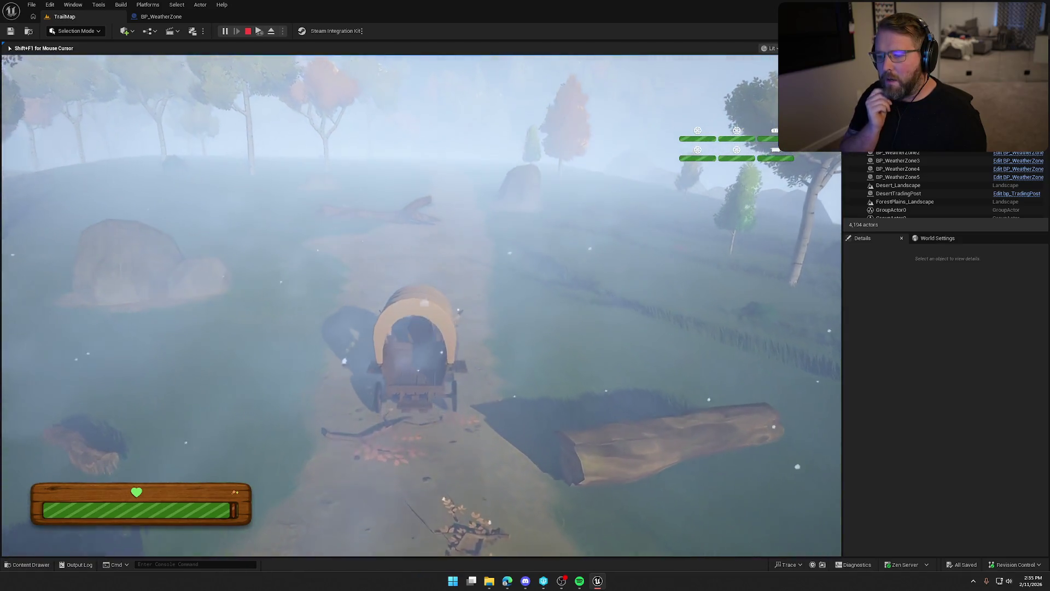
key(w)
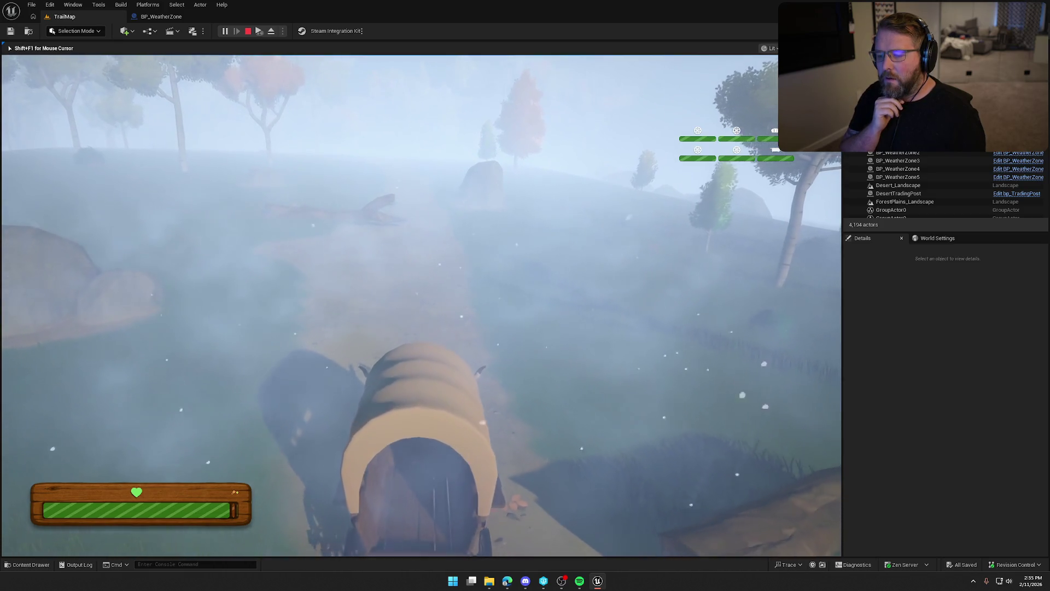
key(w)
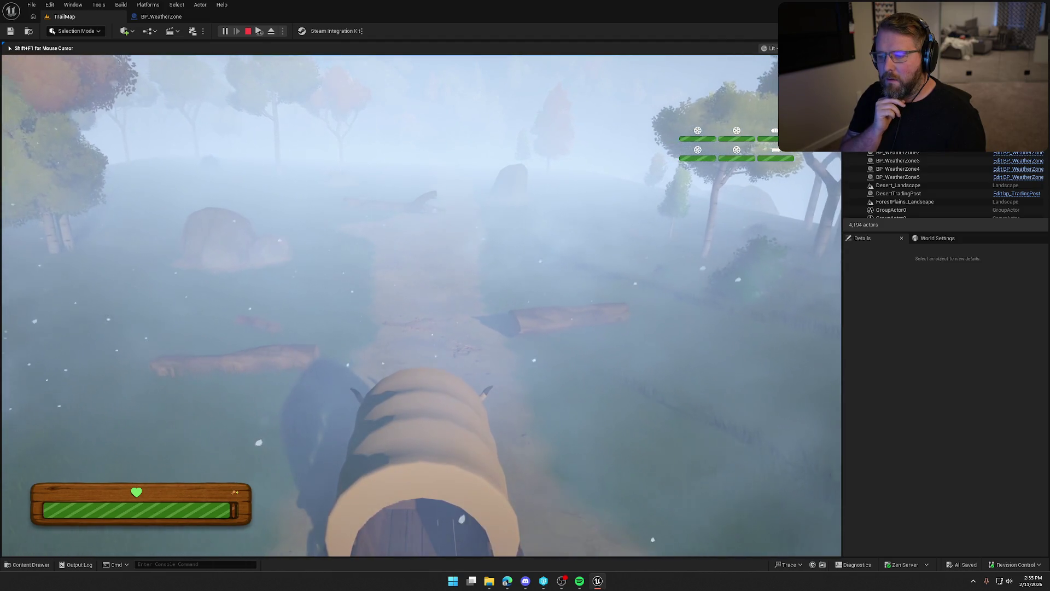
key(w)
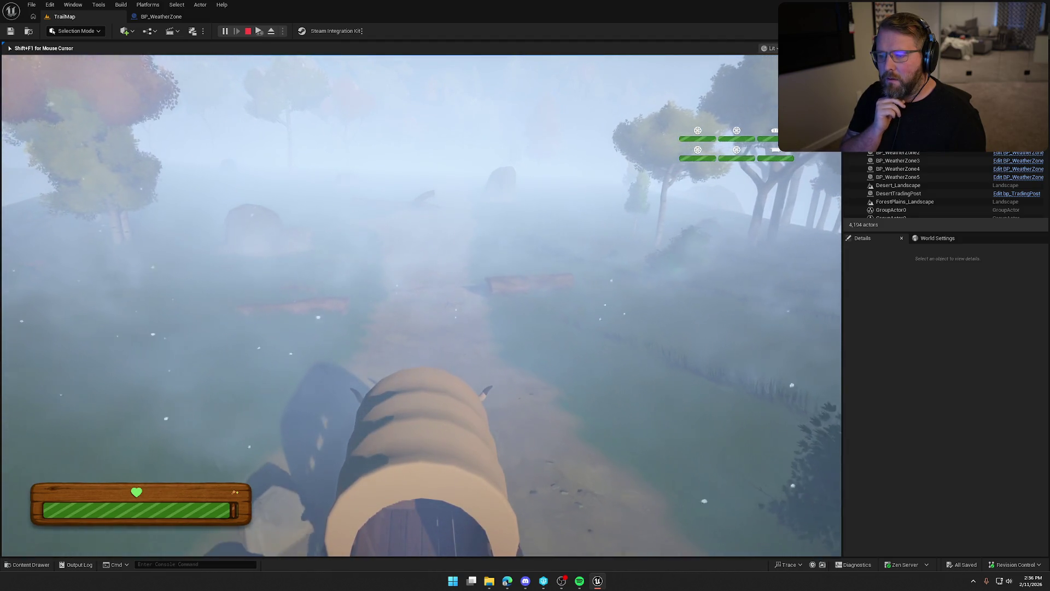
key(w)
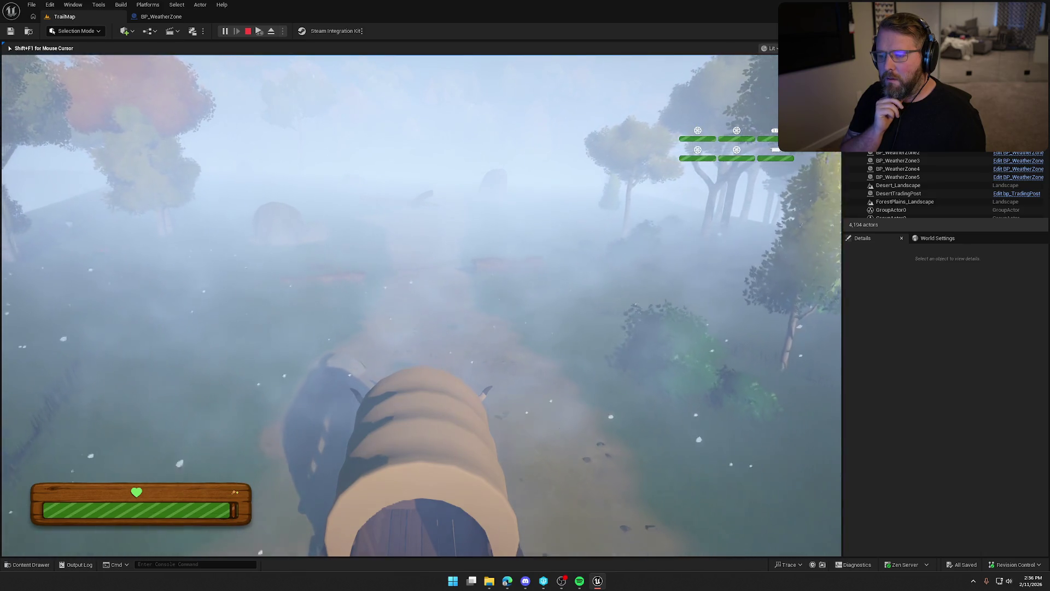
key(w)
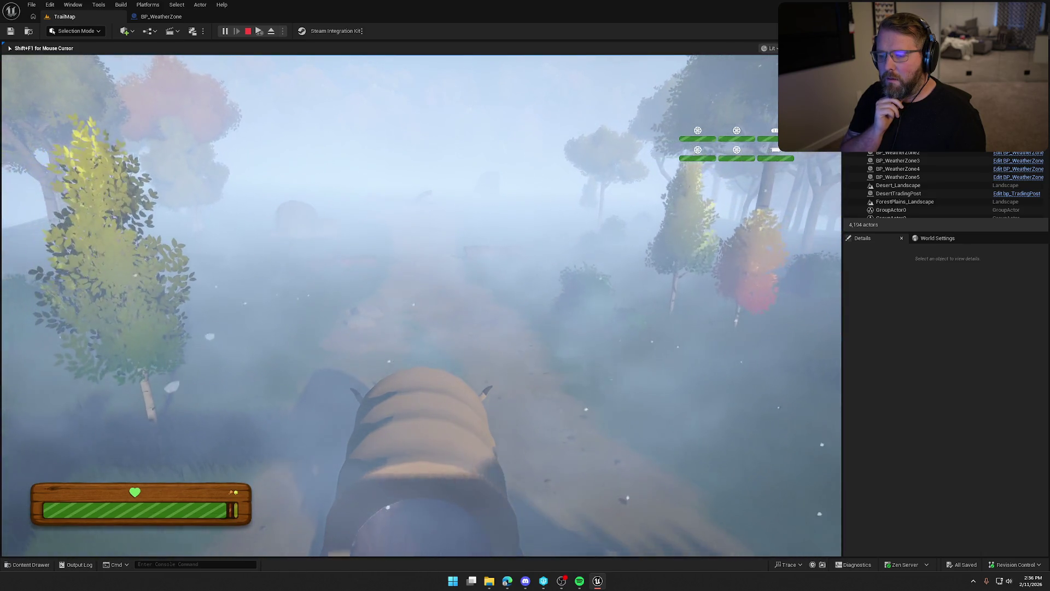
key(w)
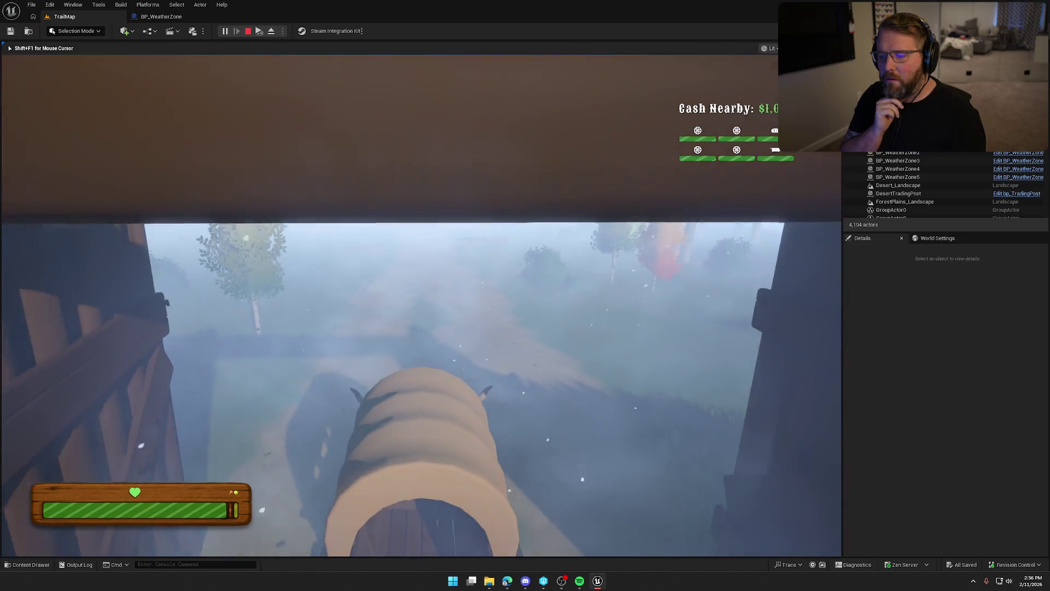
key(w)
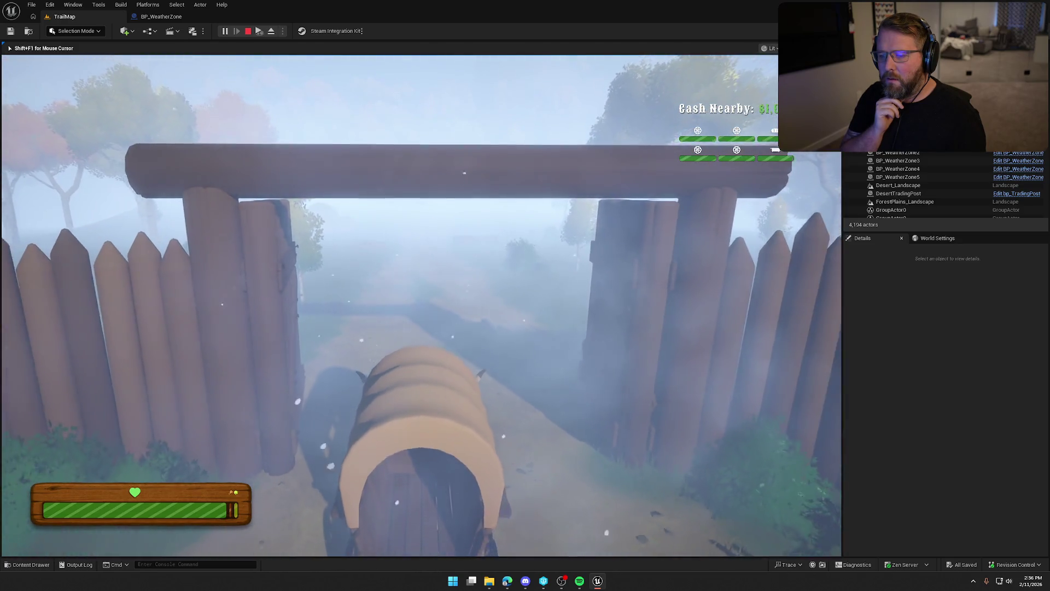
key(s)
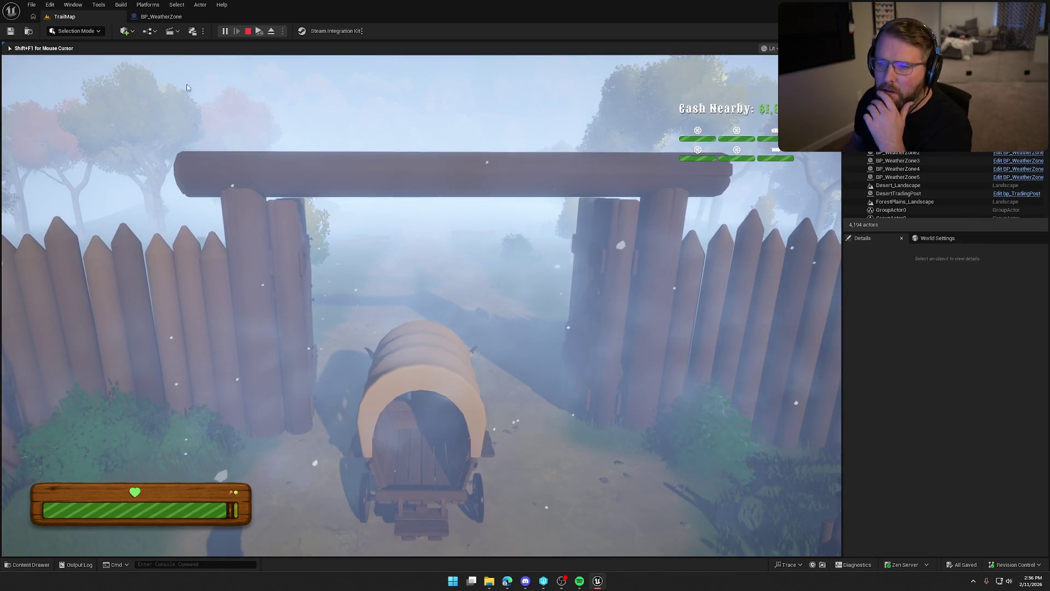
key(Escape)
Step: Flip between the BP_WeatherZone blueprint and the TrailMap level to compare them
click(164, 17)
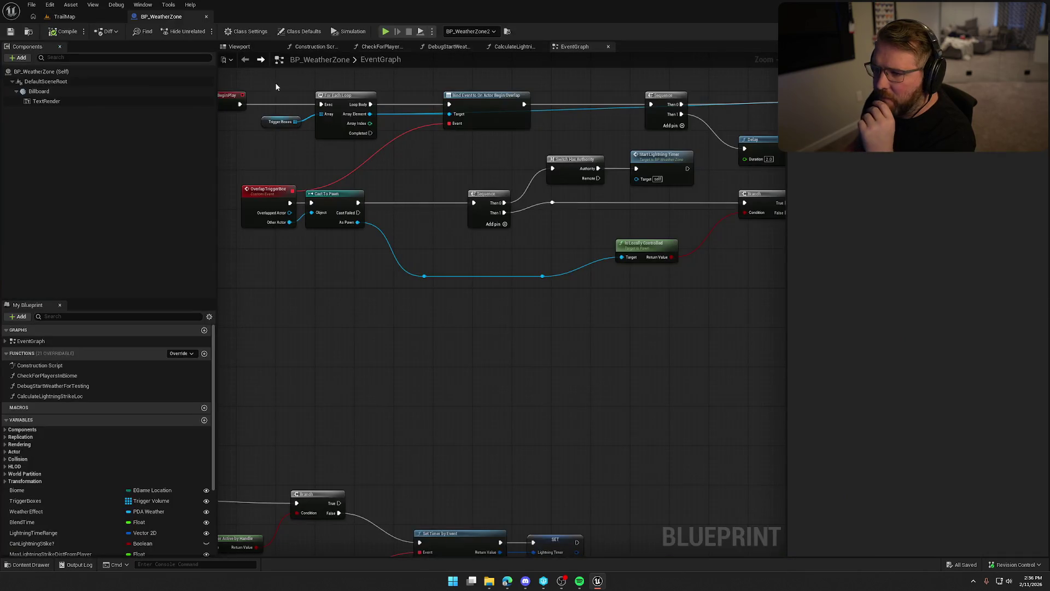
click(64, 16)
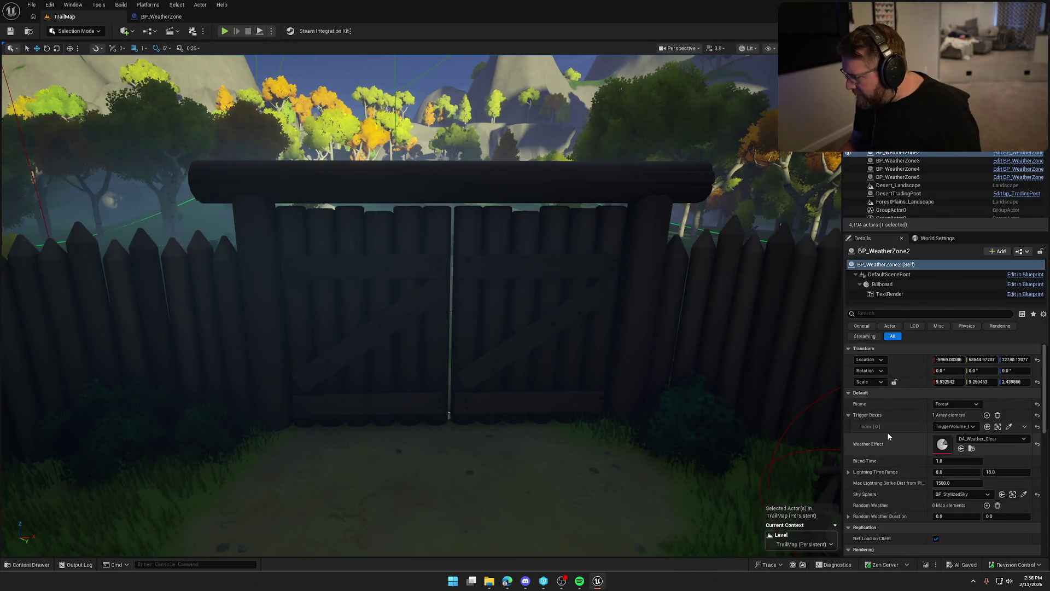
scroll(907, 516, down, 15)
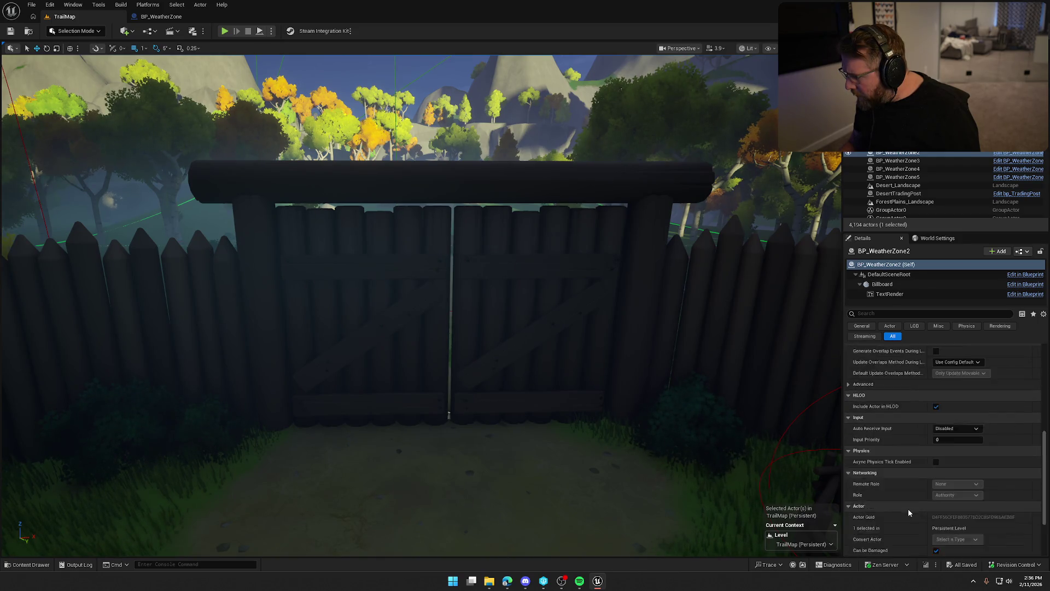
scroll(908, 512, up, 15)
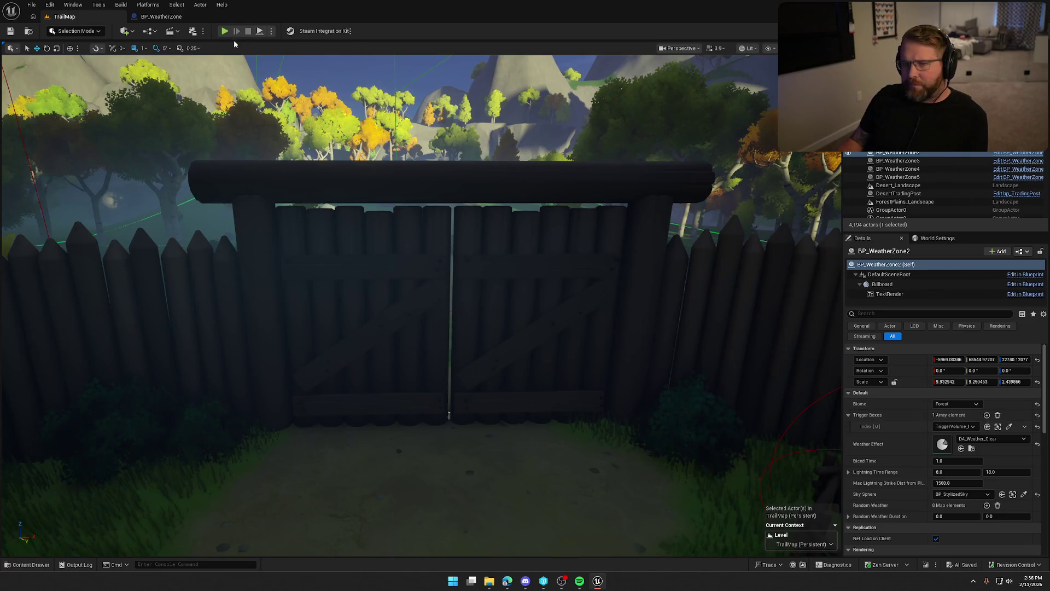
click(159, 16)
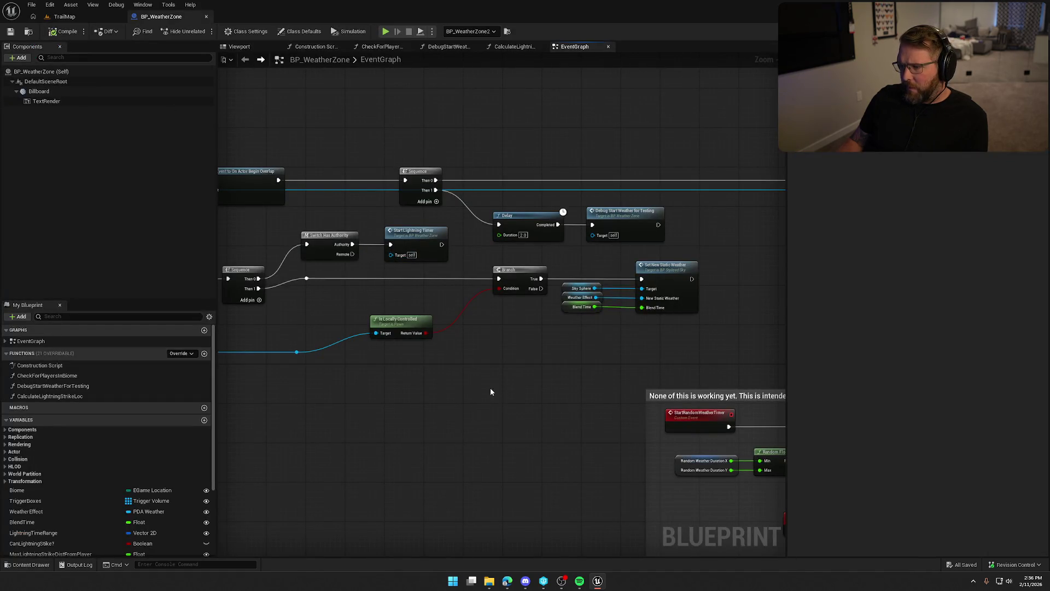
scroll(35, 510, down, 4)
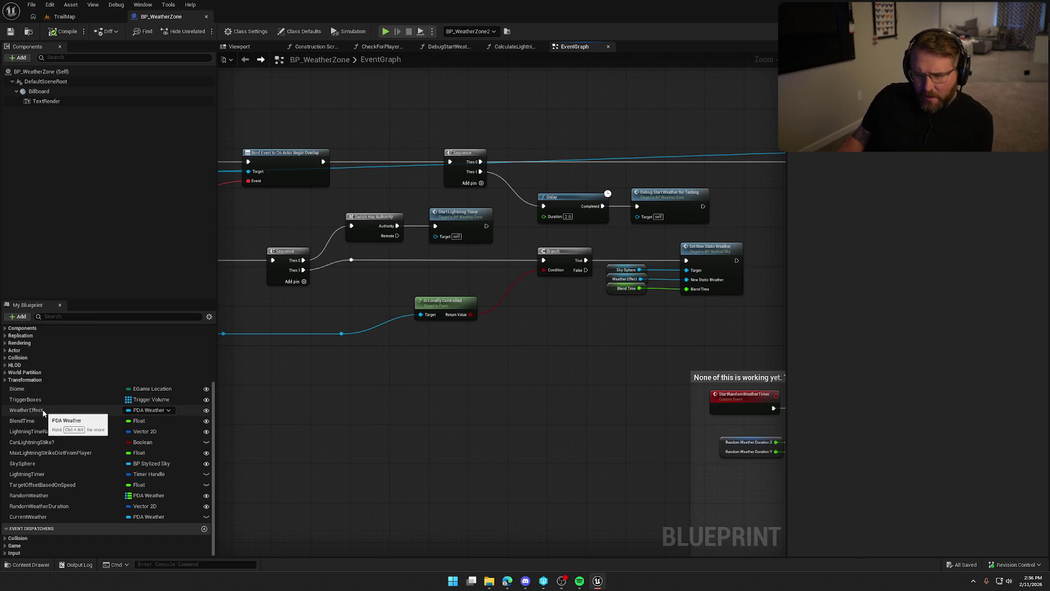
Step: Check the WeatherEffect variable's default value, ending on TrailMap with BP_WeatherZone2's details shown
click(33, 411)
click(66, 17)
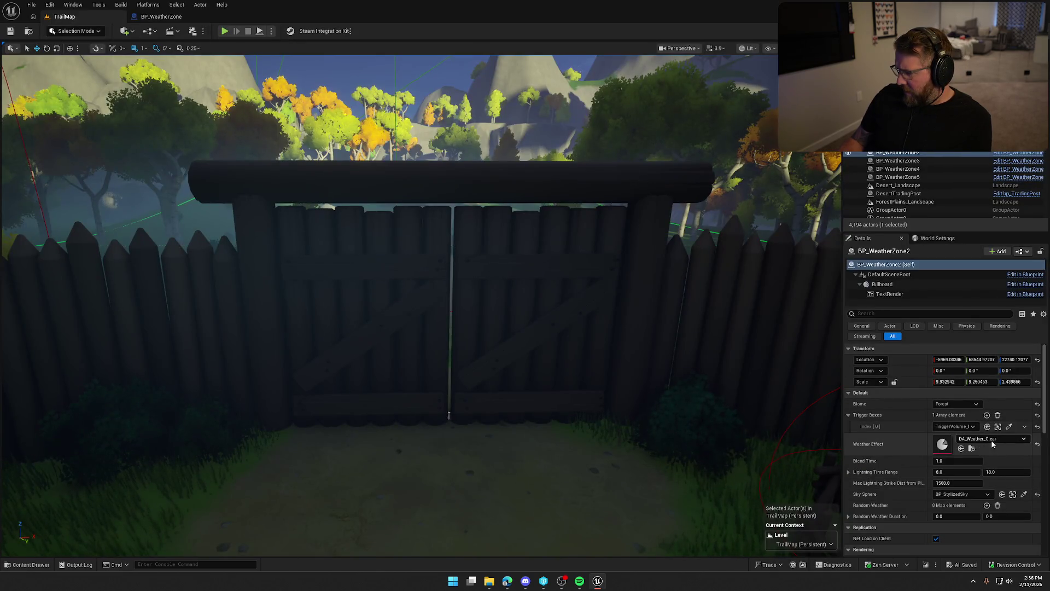
click(160, 18)
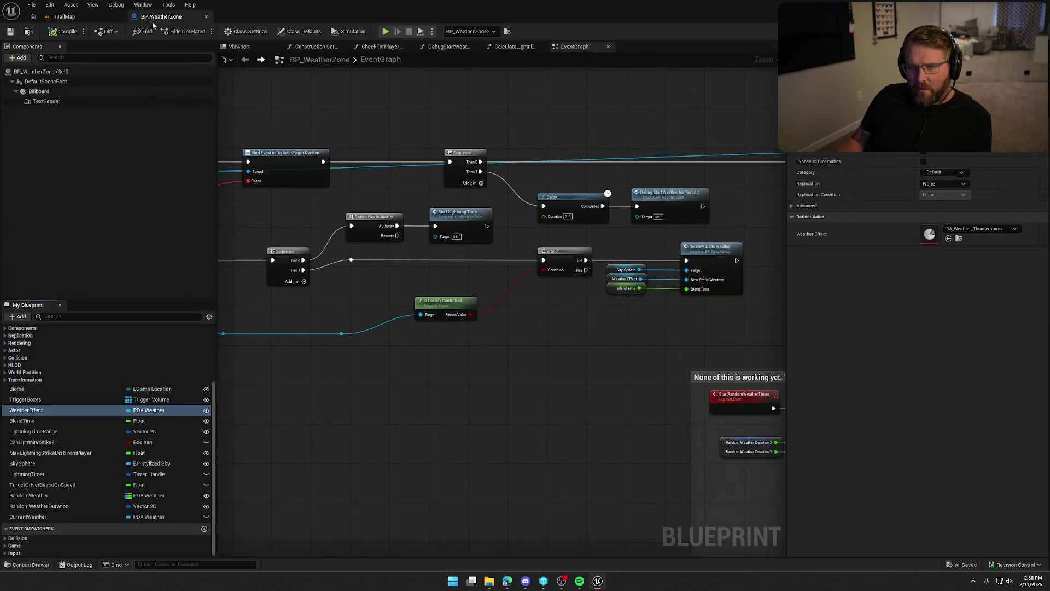
click(65, 17)
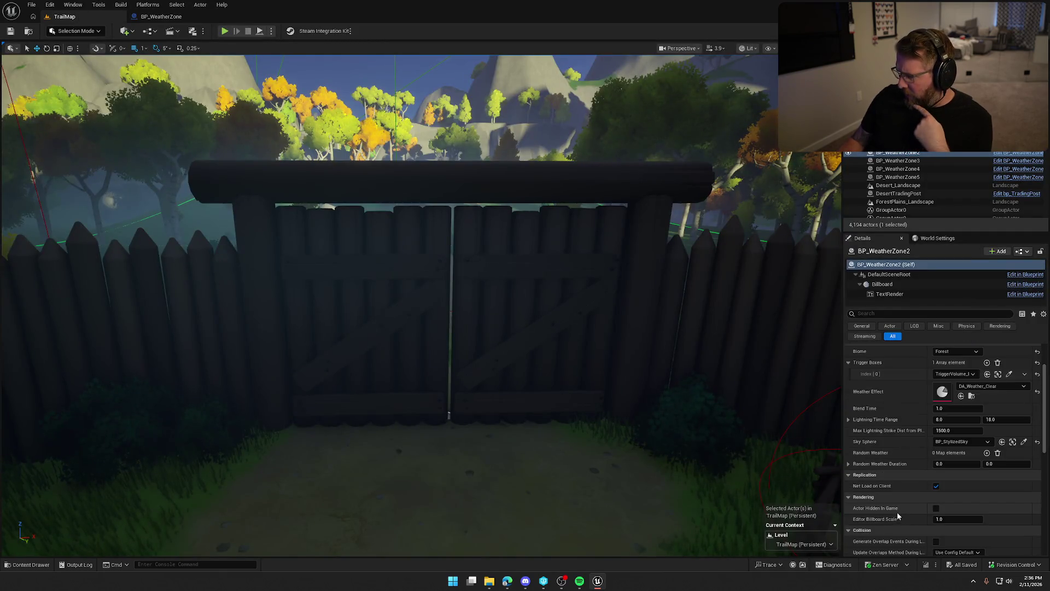
scroll(886, 508, up, 2)
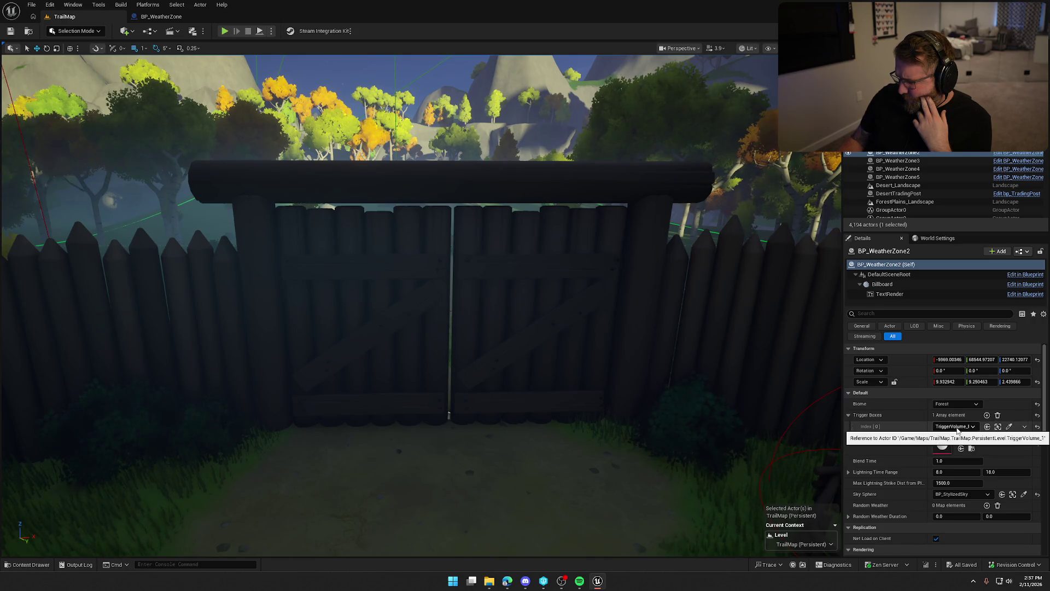
Step: Select BP_WeatherZone2's Forest trigger volume, fly down to the village path, and start playing
click(999, 427)
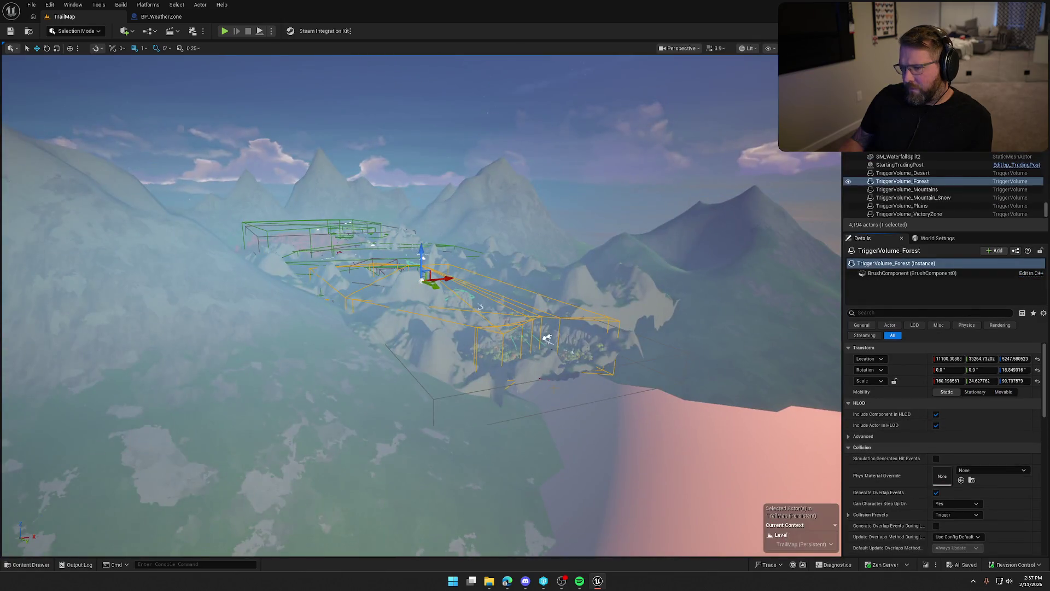
scroll(421, 306, up, 5)
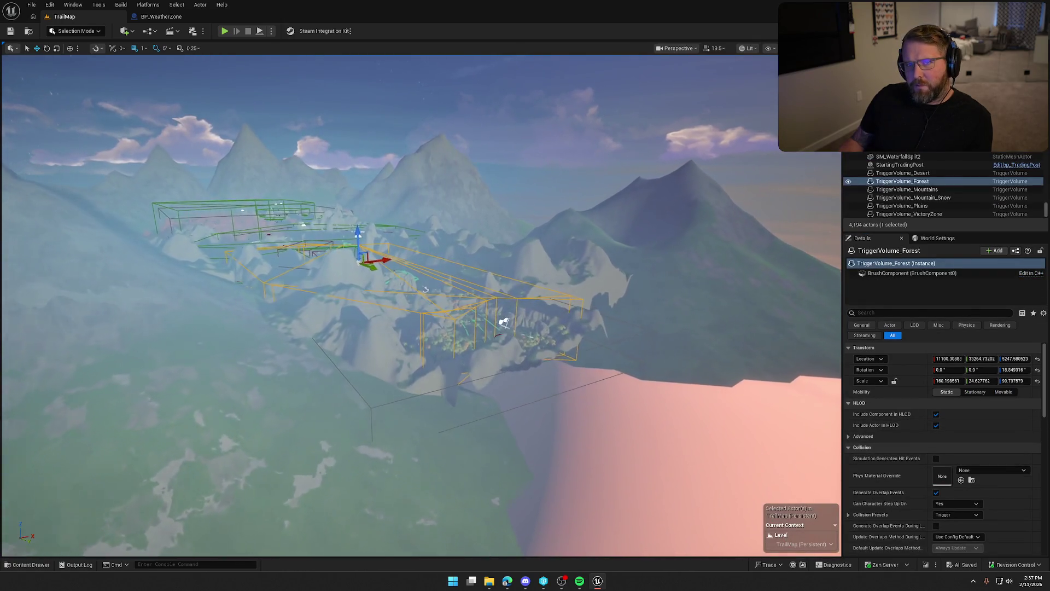
scroll(421, 306, down, 2)
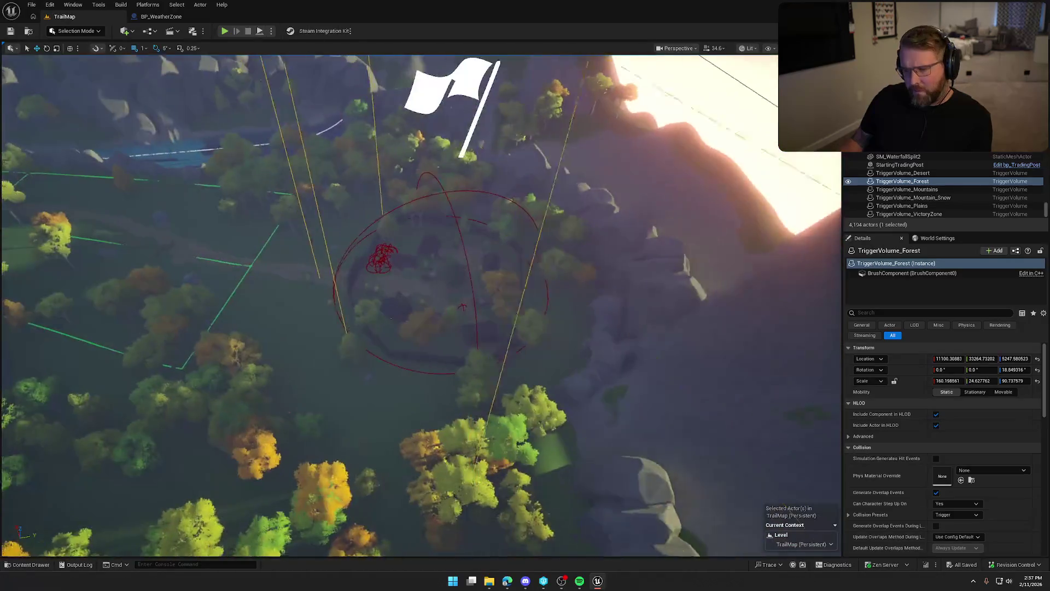
scroll(529, 414, down, 2)
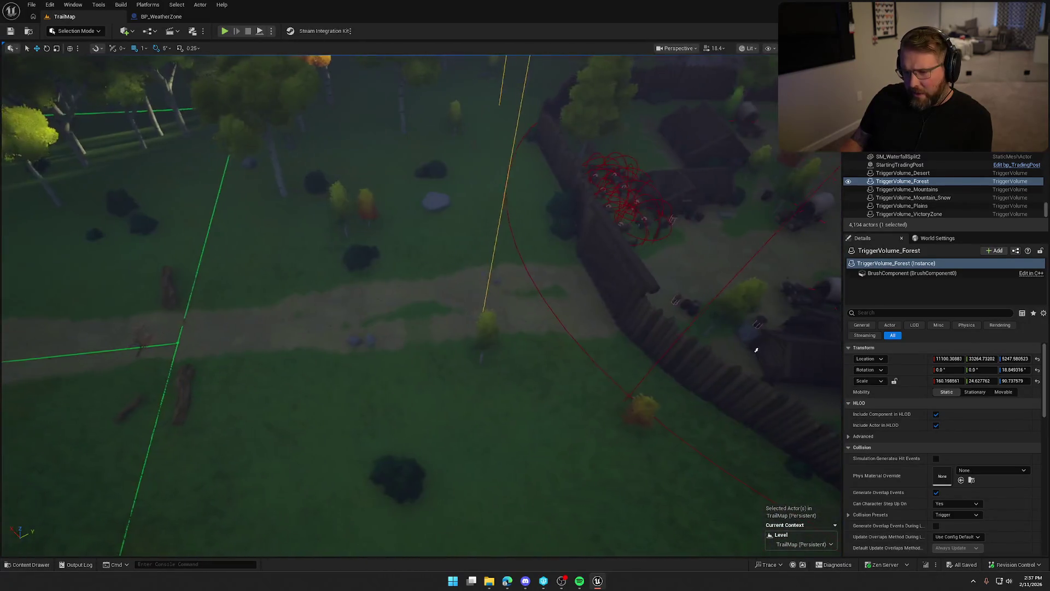
mouse_move(528, 414)
mouse_down()
mouse_move(529, 329)
mouse_move(528, 427)
mouse_move(336, 178)
mouse_up()
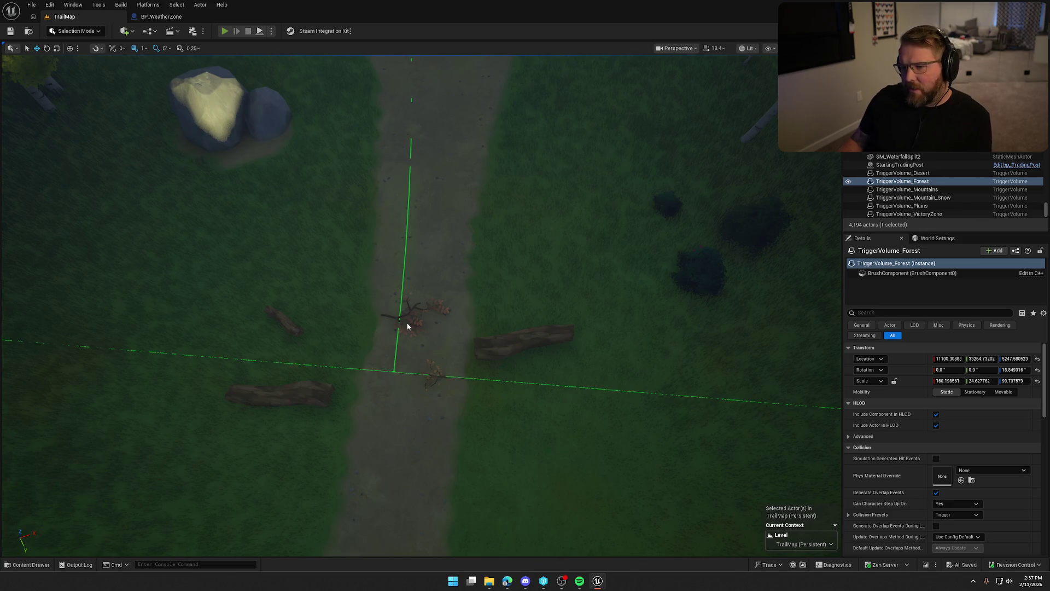
key(alt+p)
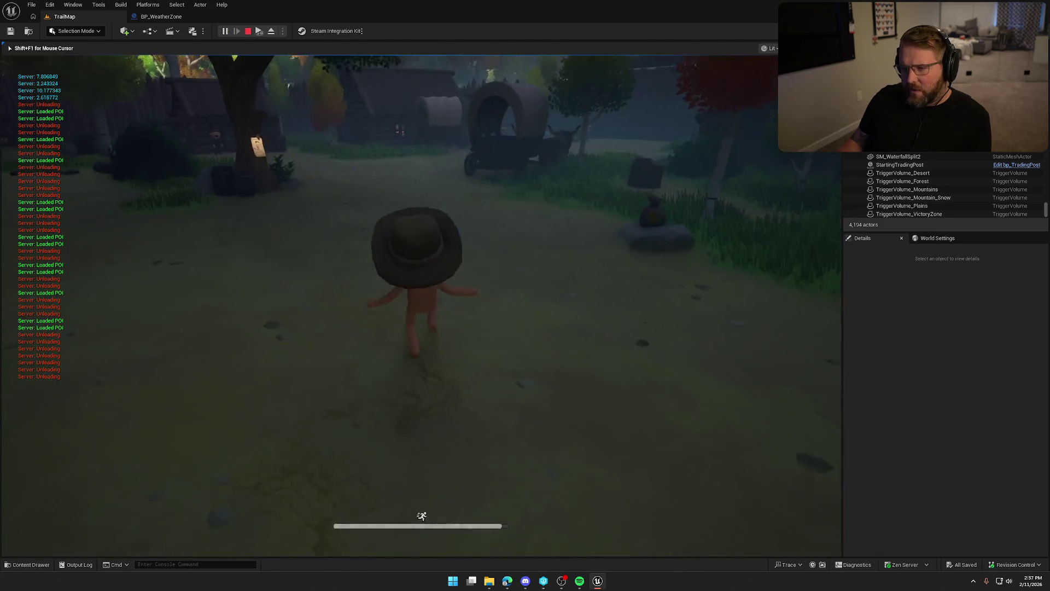
Step: Sprint to the trading post wagon, board it, and drive it briefly toward the stable
key(shift+w)
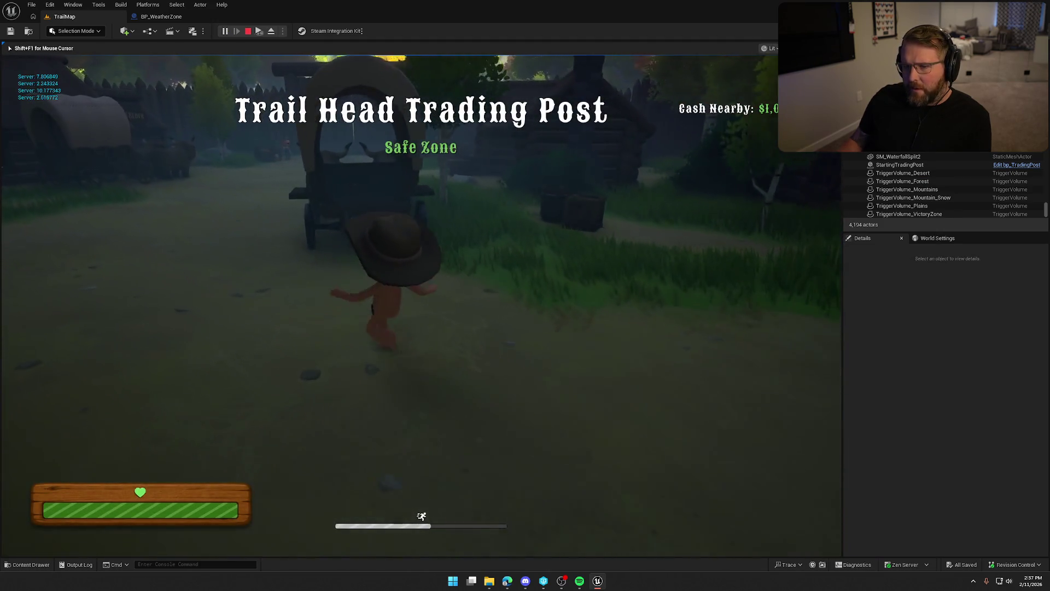
key(shift+w)
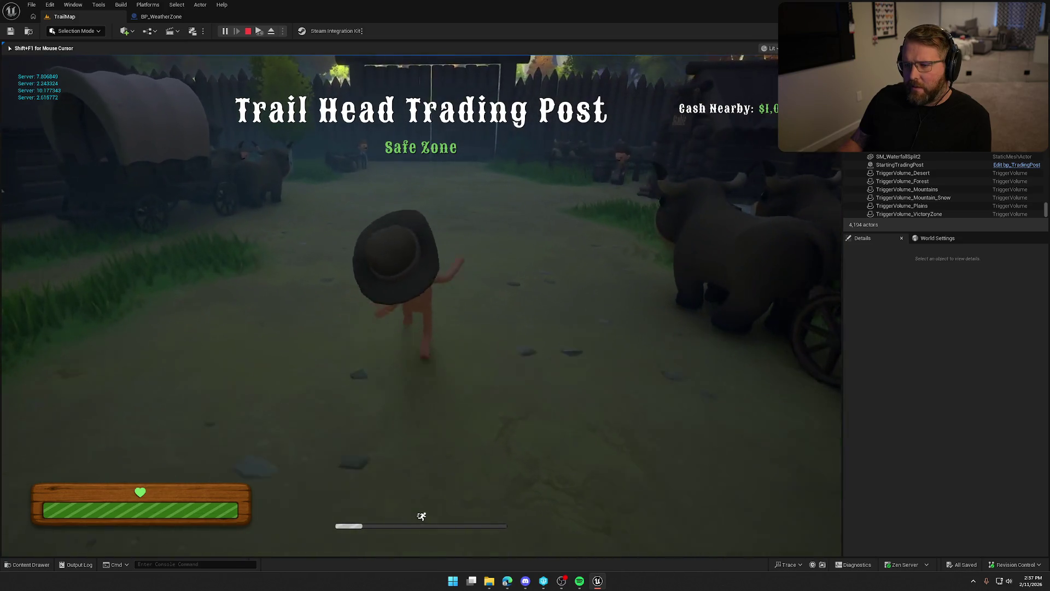
key(w)
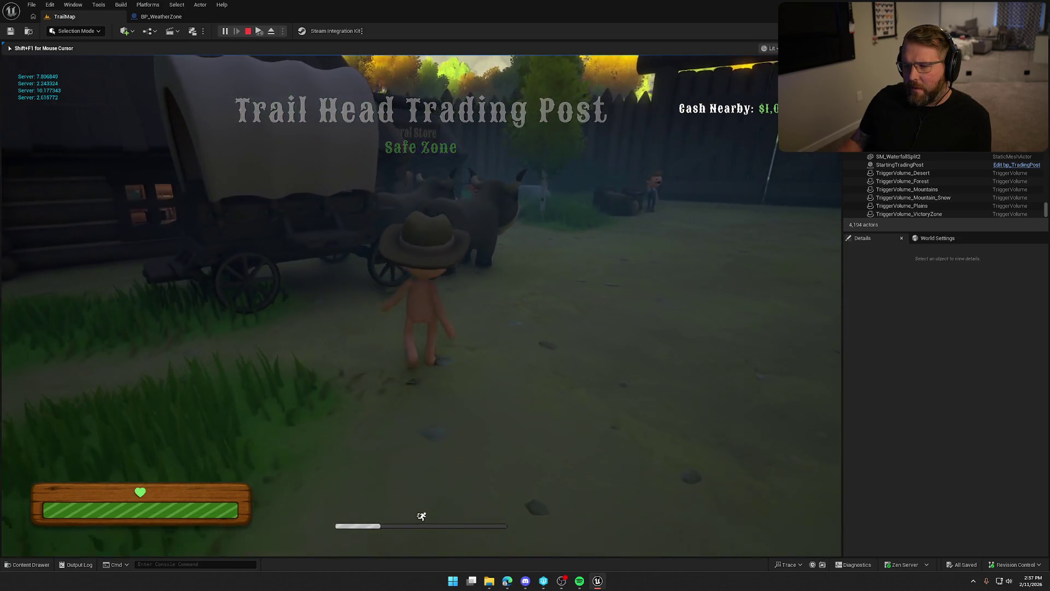
key(e)
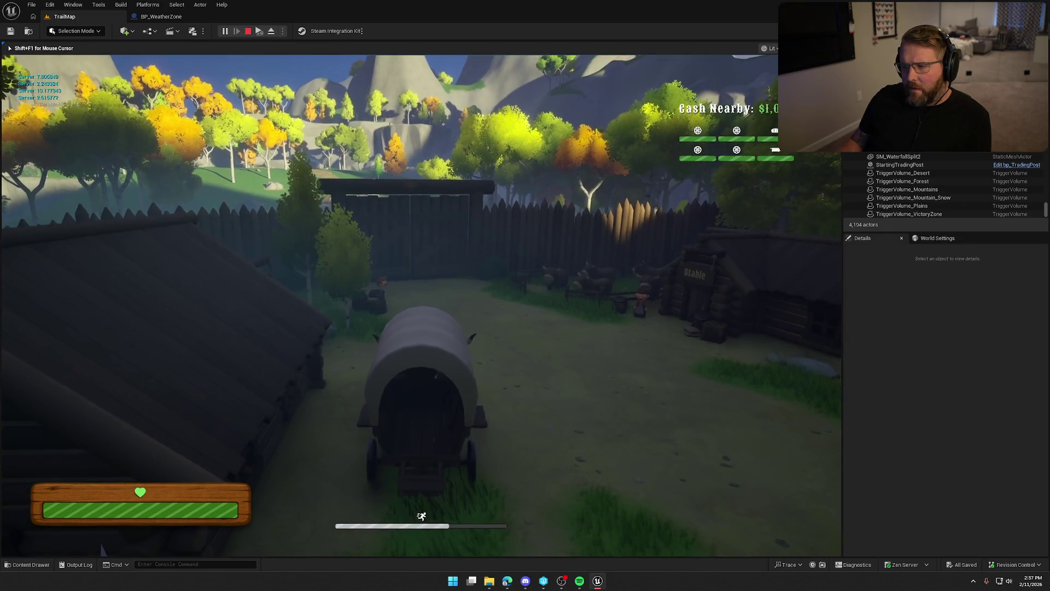
key(w)
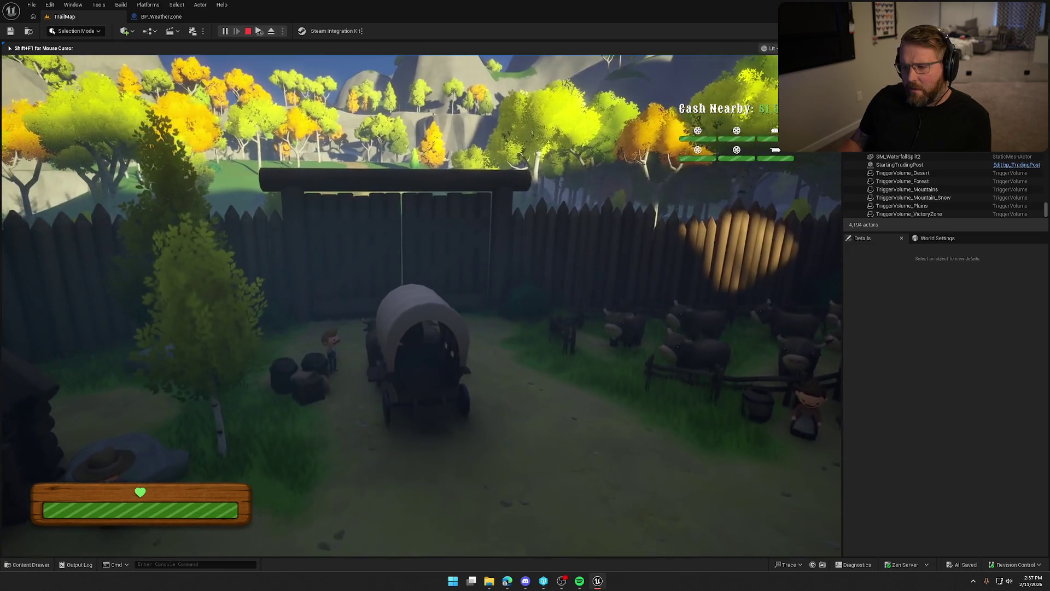
key(e)
Step: Drive the wagon from the gate out into the forest, leave it, and stop the session
key(shift)
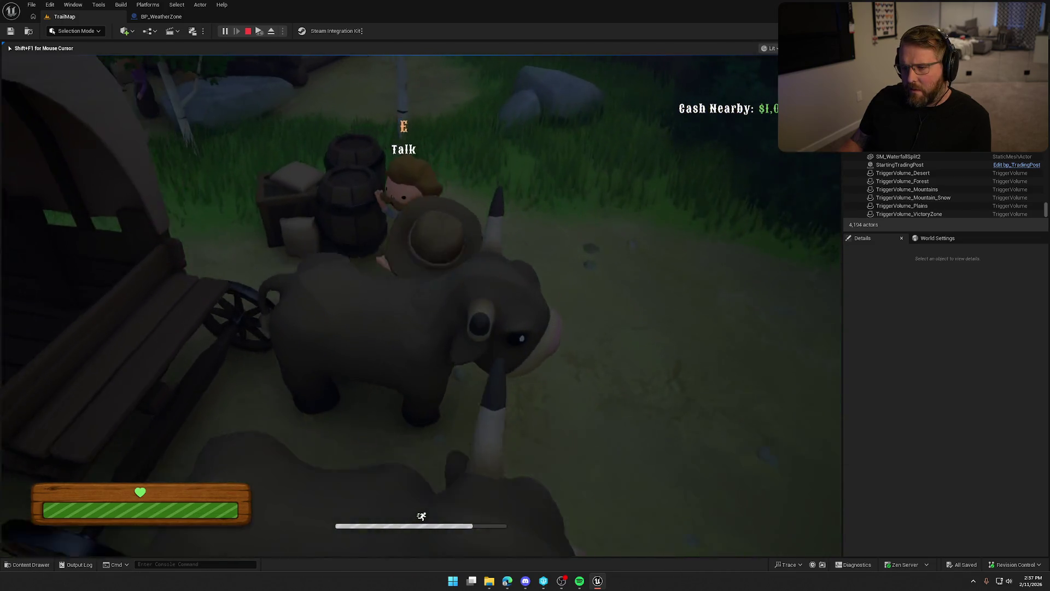
key(e)
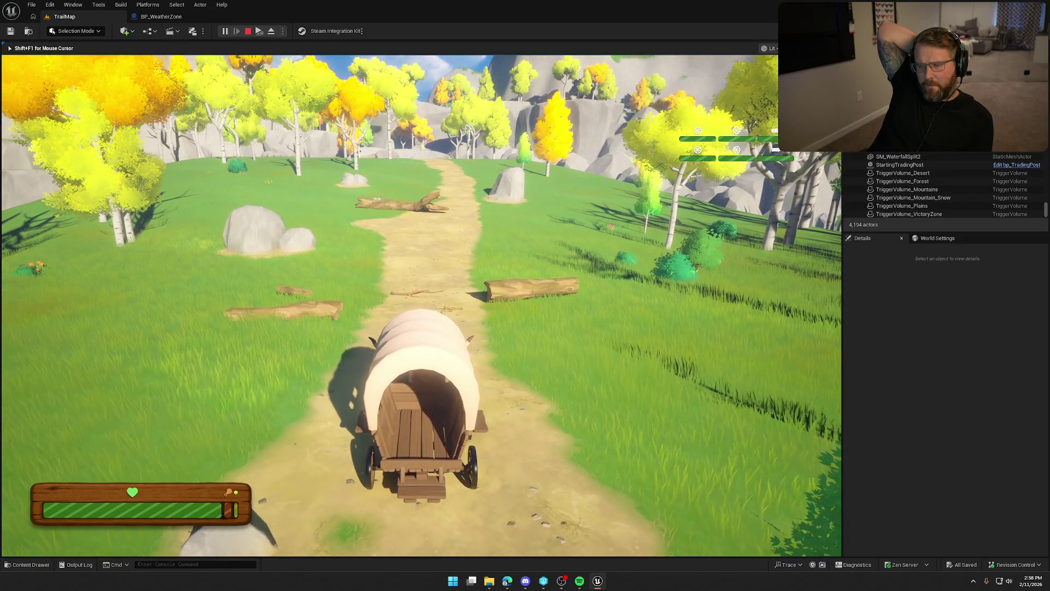
key(e)
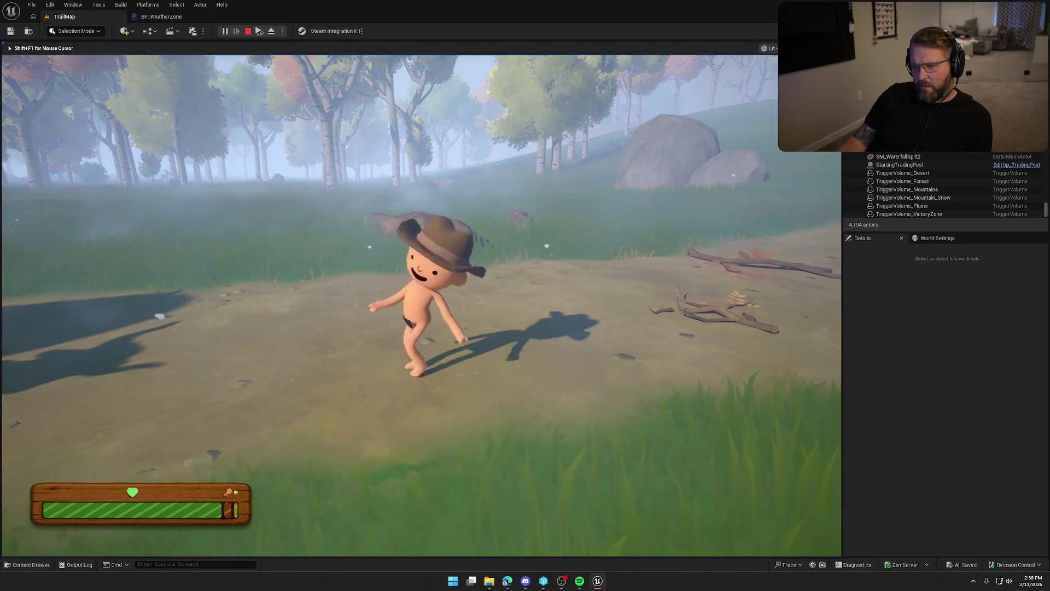
key(Escape)
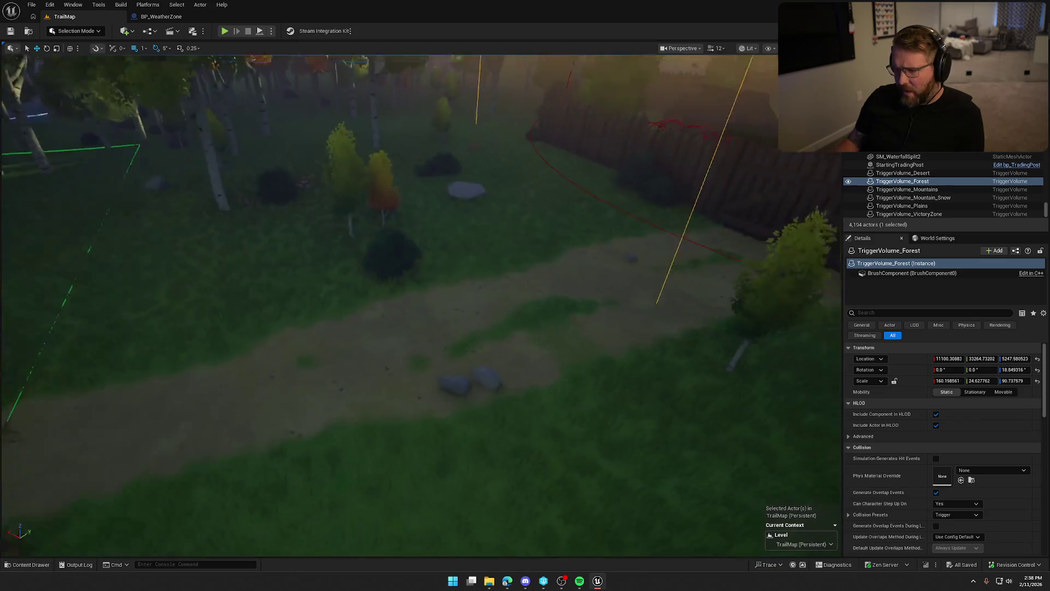
Step: Survey the forest trigger volume from above, then go back to BP_WeatherZone's event graph
scroll(529, 284, down, 5)
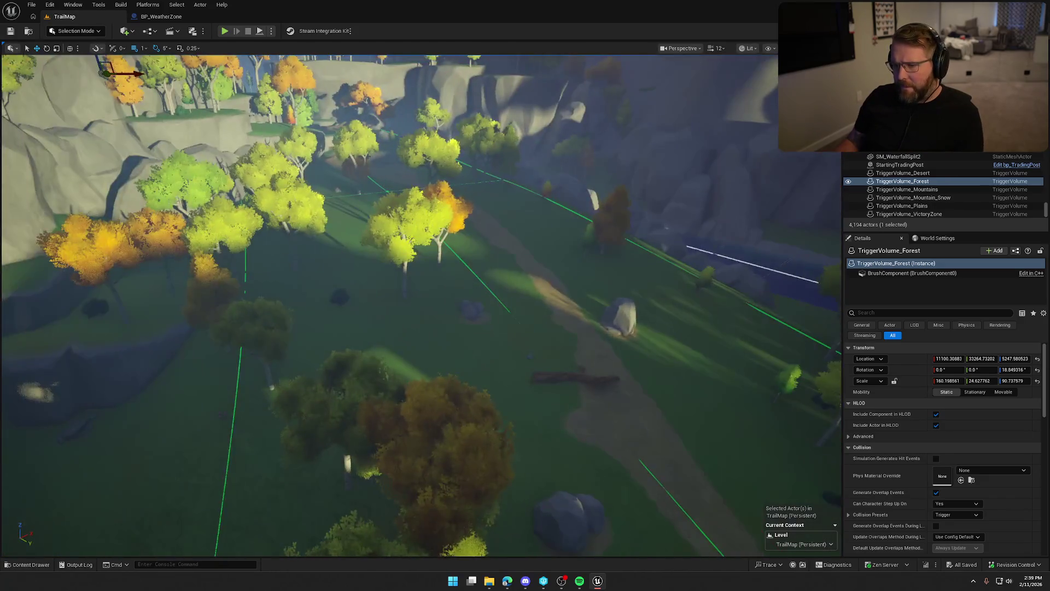
scroll(742, 141, down, 3)
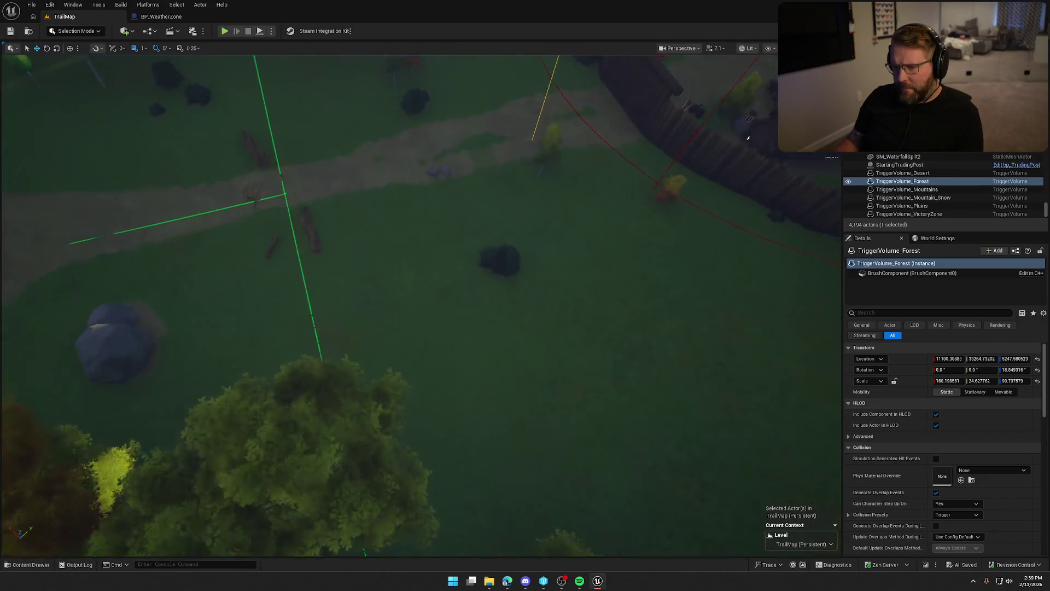
scroll(743, 141, up, 5)
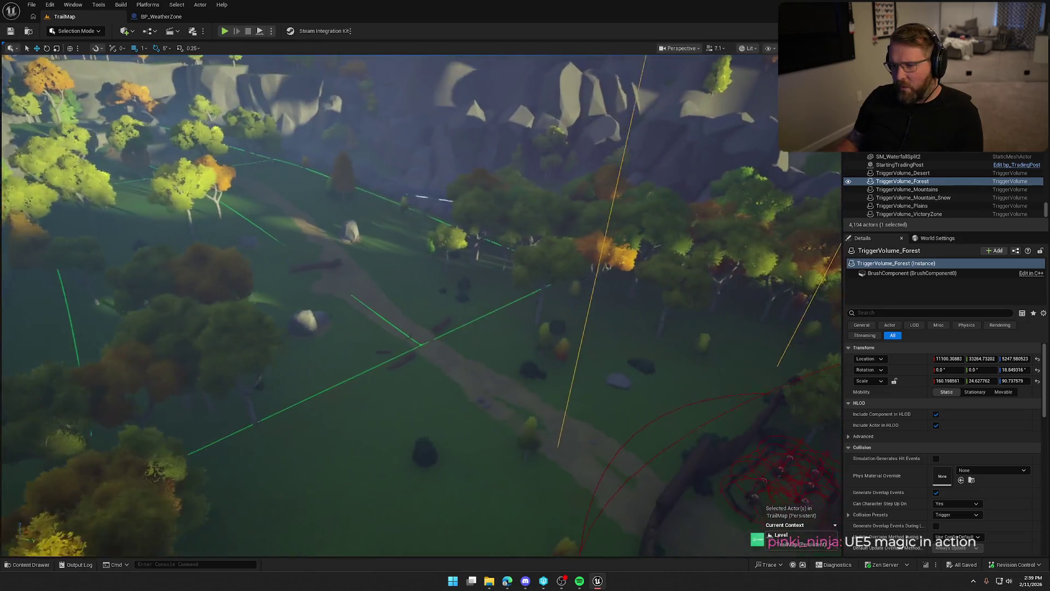
click(162, 17)
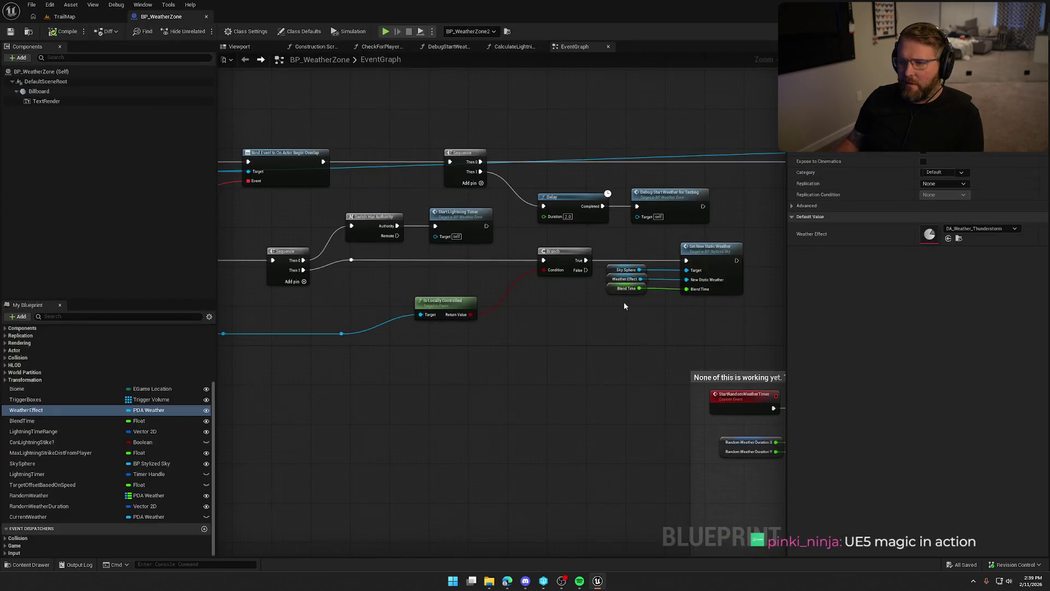
mouse_move(610, 366)
mouse_down()
mouse_move(638, 403)
mouse_move(865, 401)
mouse_up()
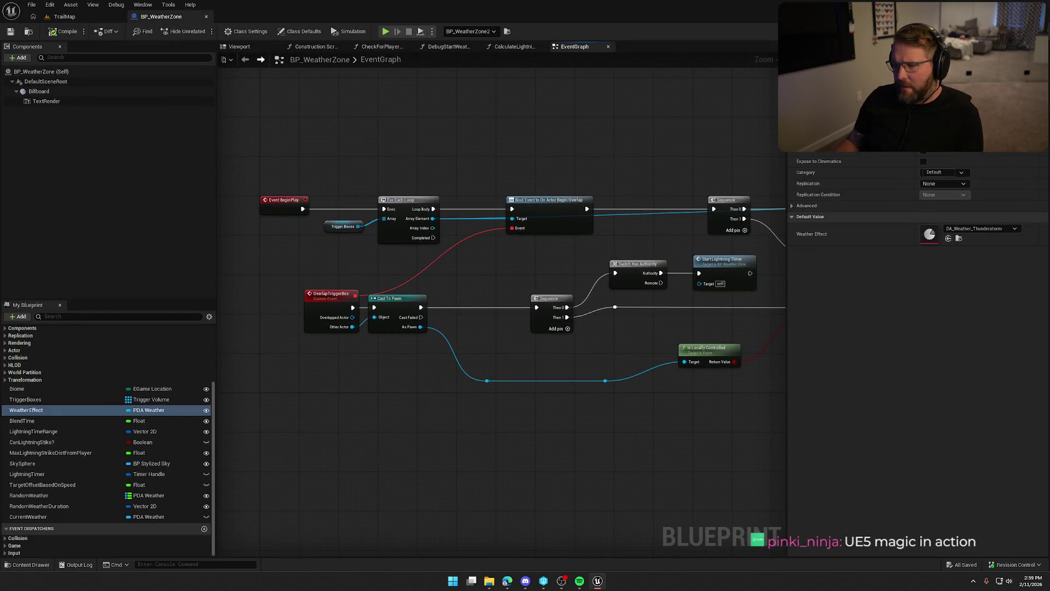
scroll(491, 352, up, 2)
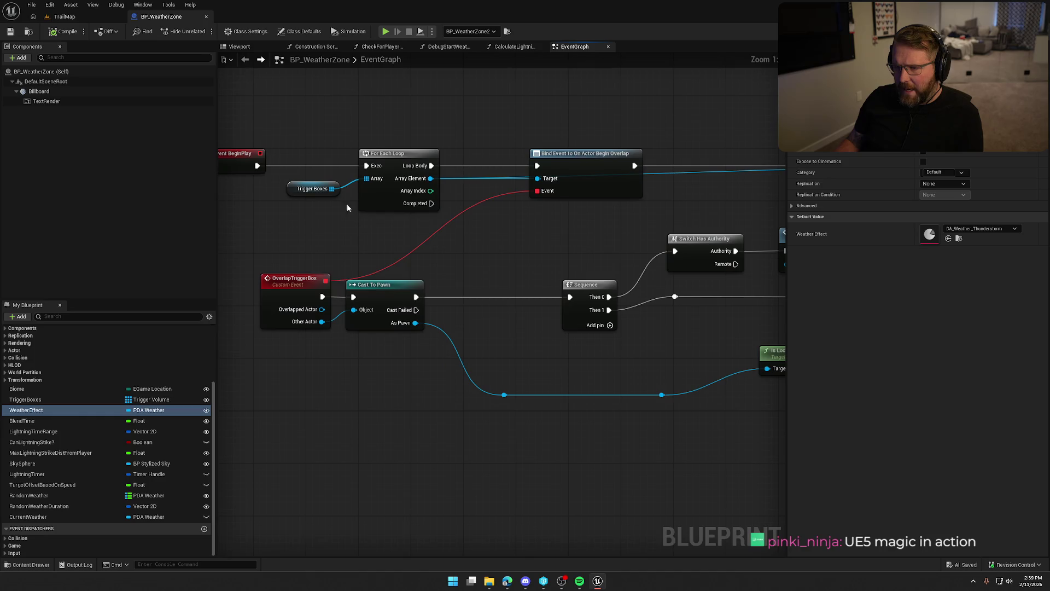
mouse_move(556, 370)
mouse_down()
mouse_move(511, 339)
mouse_move(454, 213)
mouse_move(361, 208)
mouse_move(525, 216)
mouse_move(356, 211)
mouse_up()
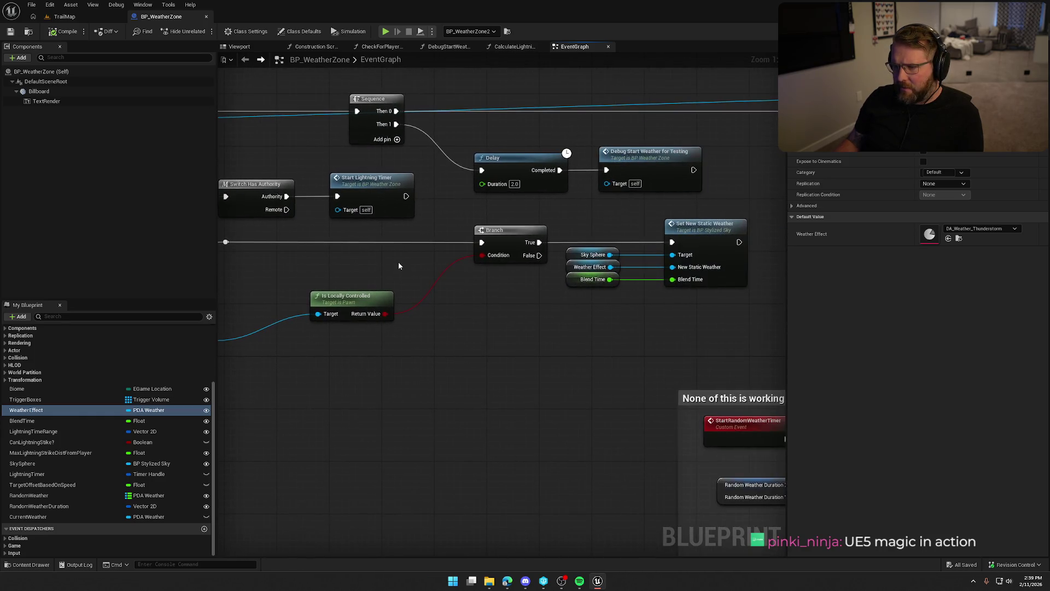
mouse_move(399, 263)
mouse_down()
mouse_move(466, 329)
mouse_move(609, 284)
mouse_up()
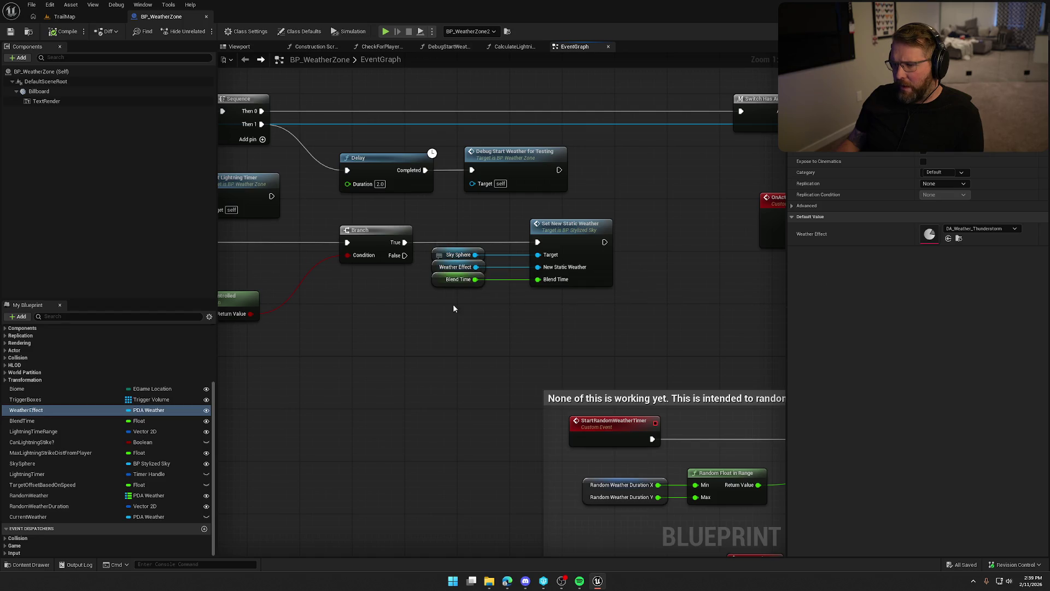
mouse_move(498, 352)
mouse_down()
mouse_move(347, 312)
mouse_move(384, 292)
mouse_up()
drag(478, 300, 375, 294)
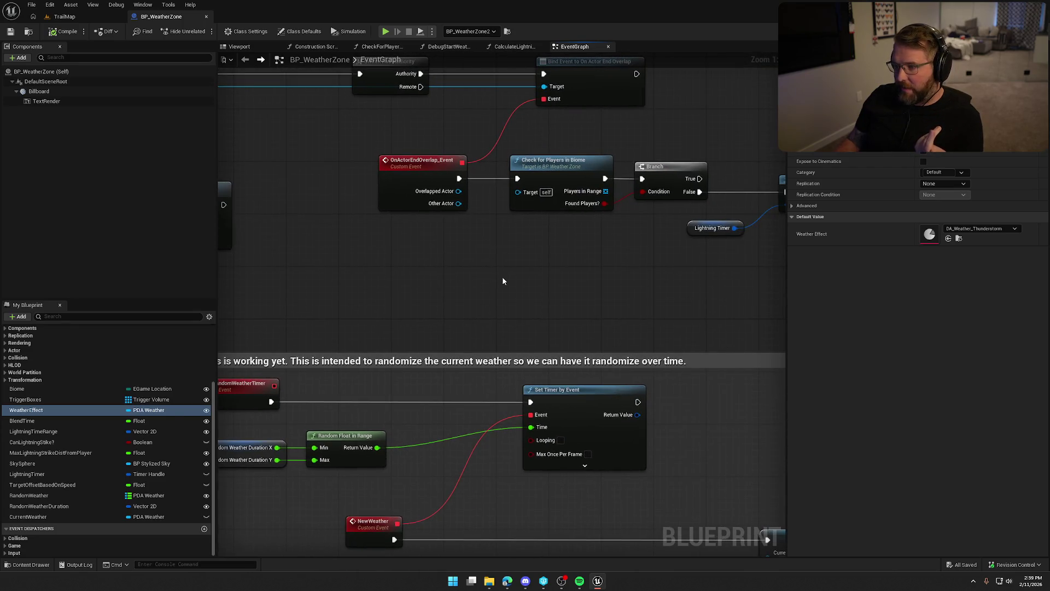
mouse_move(553, 278)
mouse_down()
mouse_move(397, 302)
mouse_move(291, 298)
mouse_move(572, 287)
mouse_move(623, 173)
mouse_move(467, 145)
mouse_move(719, 125)
mouse_move(549, 368)
mouse_move(684, 367)
mouse_up()
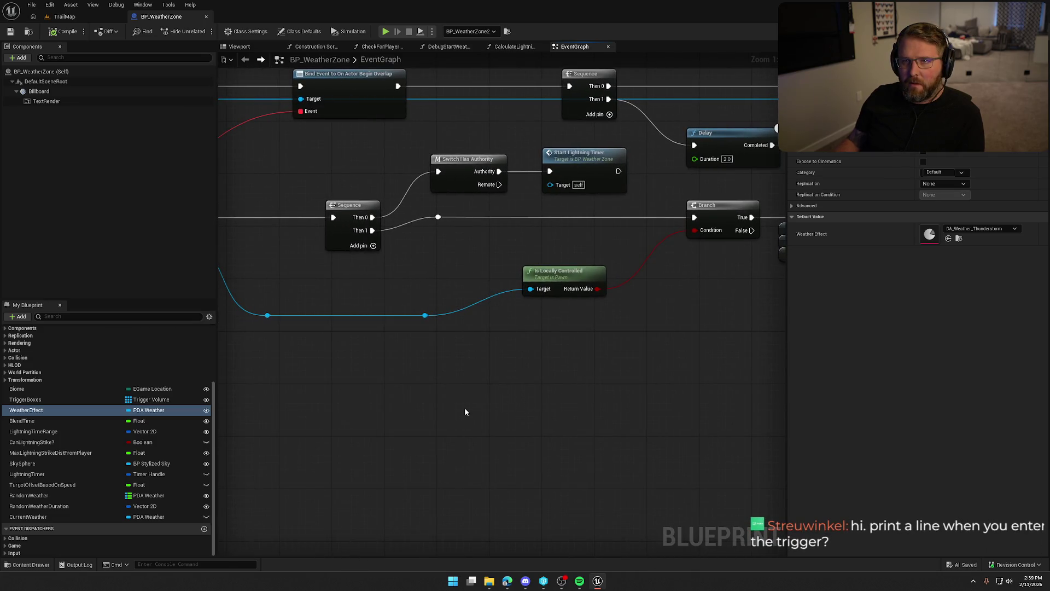
drag(444, 401, 526, 423)
Step: Add a Print String node printing 'Entered Zone' right after the Cast To Pawn node
drag(538, 364, 469, 321)
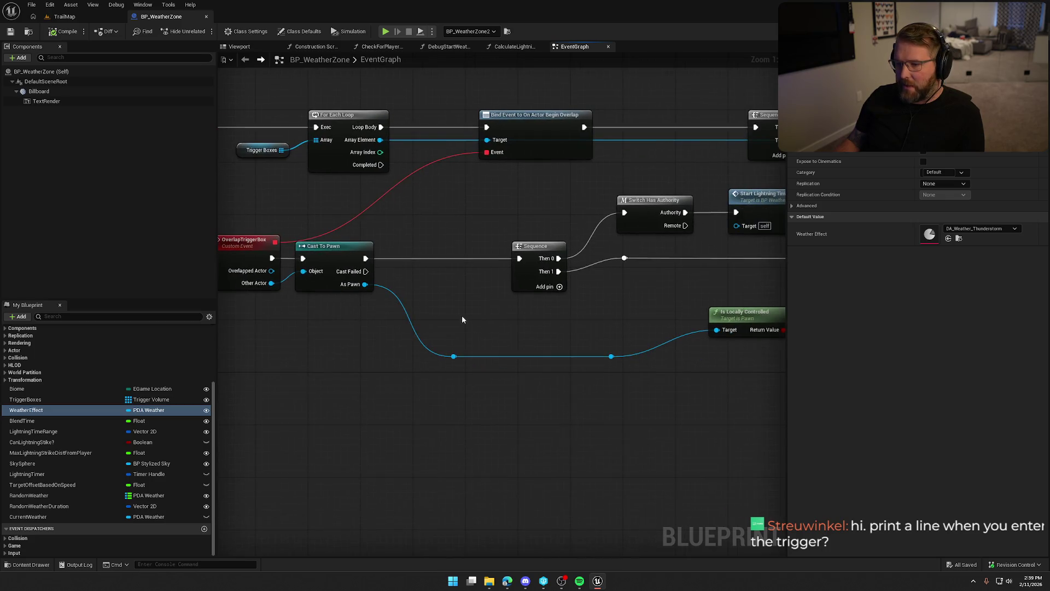
mouse_move(364, 258)
mouse_down()
mouse_move(433, 244)
mouse_move(452, 226)
mouse_up()
text(print)
key(Return)
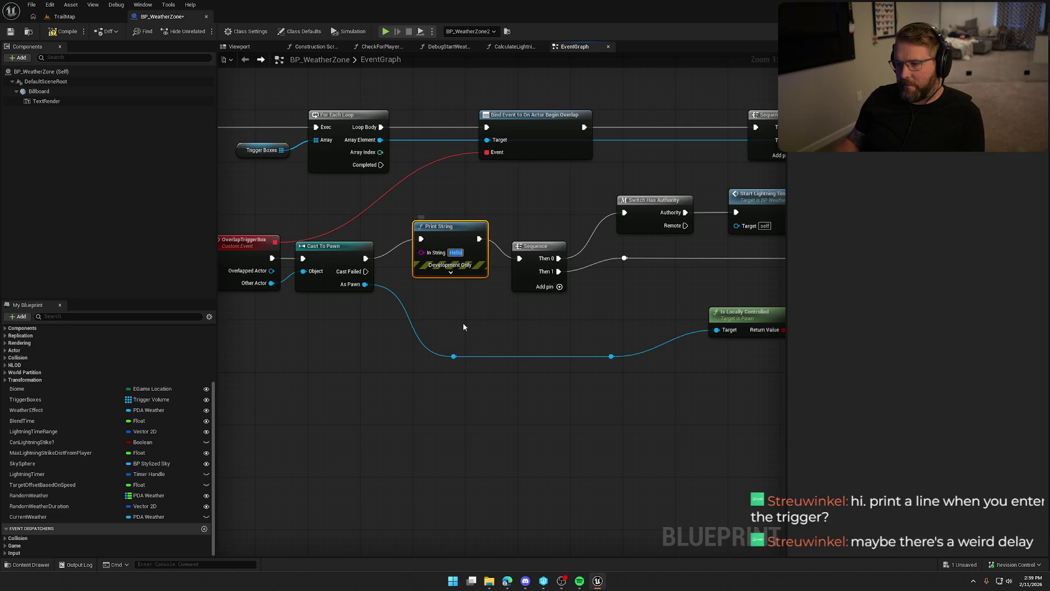
text(Entered)
key(Return)
text(Zone)
drag(463, 221, 450, 232)
click(391, 218)
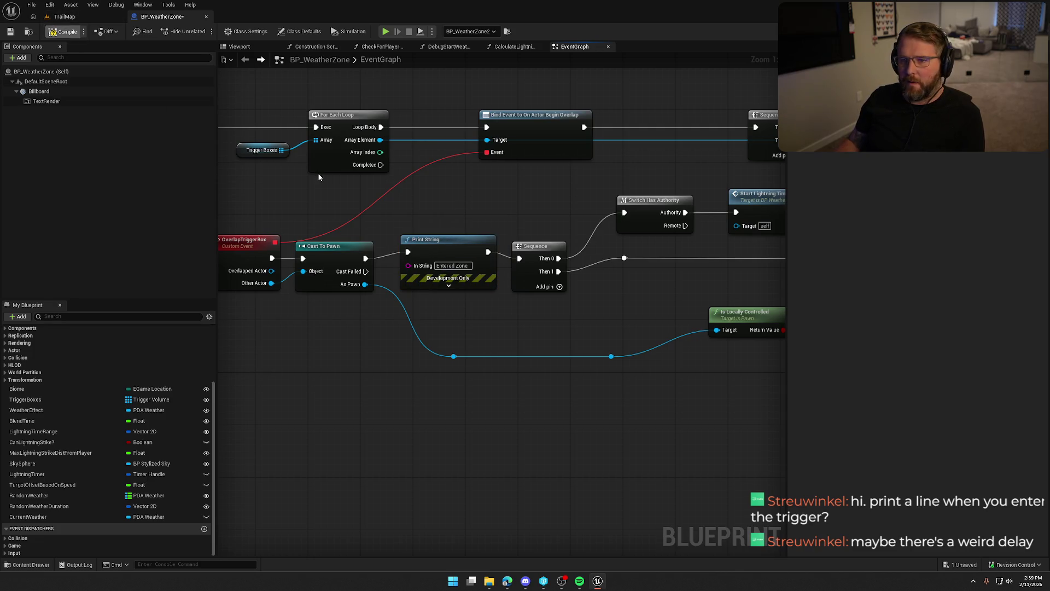
Step: Save BP_WeatherZone, checking out the asset, and go back to the TrailMap level
key(ctrl+s)
click(530, 384)
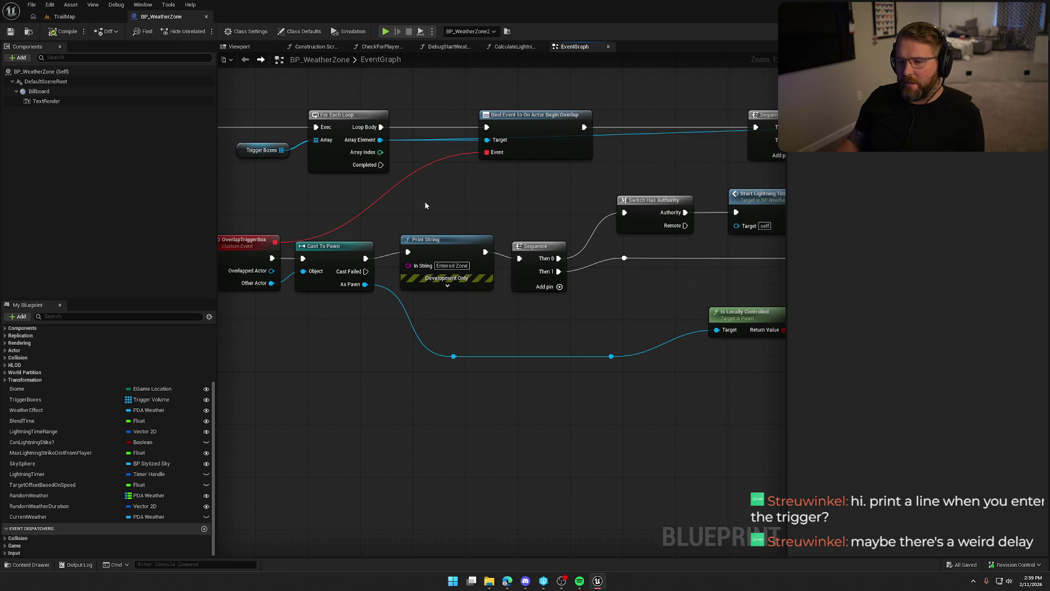
click(65, 17)
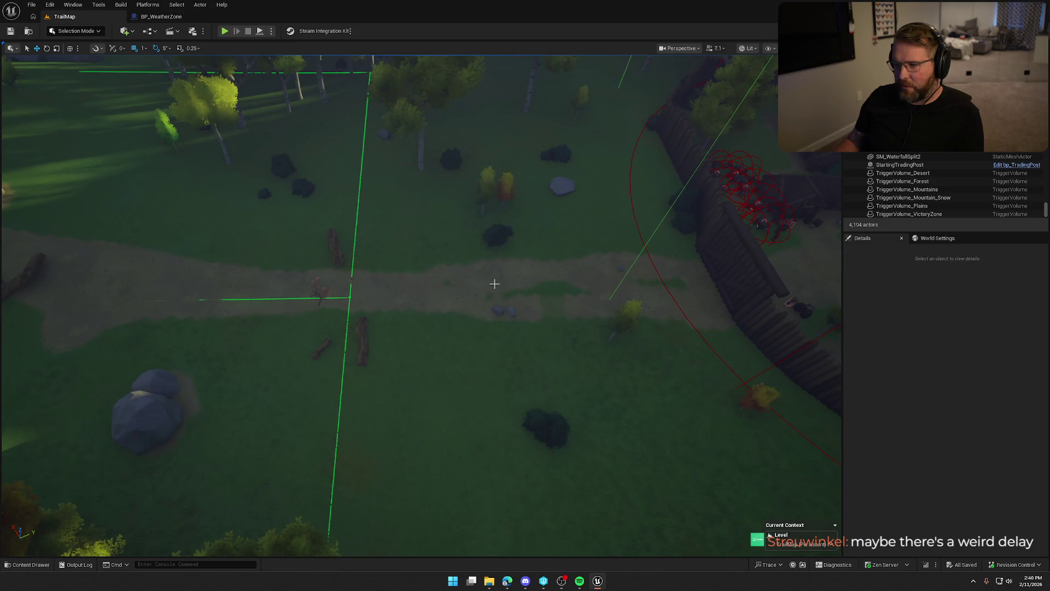
Step: Look around the forest trigger area along the path in the viewport
drag(519, 293, 580, 192)
mouse_move(581, 192)
mouse_down()
mouse_move(581, 82)
mouse_move(581, 218)
mouse_move(581, 158)
mouse_move(582, 205)
mouse_move(563, 202)
mouse_move(547, 175)
mouse_move(547, 219)
mouse_move(475, 248)
mouse_up()
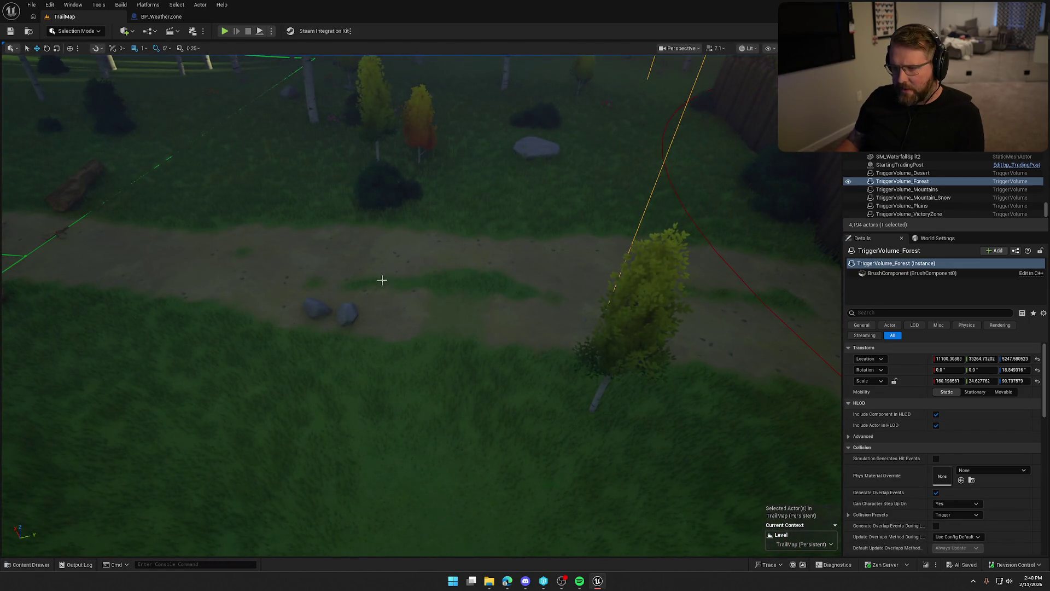
mouse_move(402, 256)
mouse_down()
mouse_move(396, 219)
mouse_move(402, 257)
mouse_up()
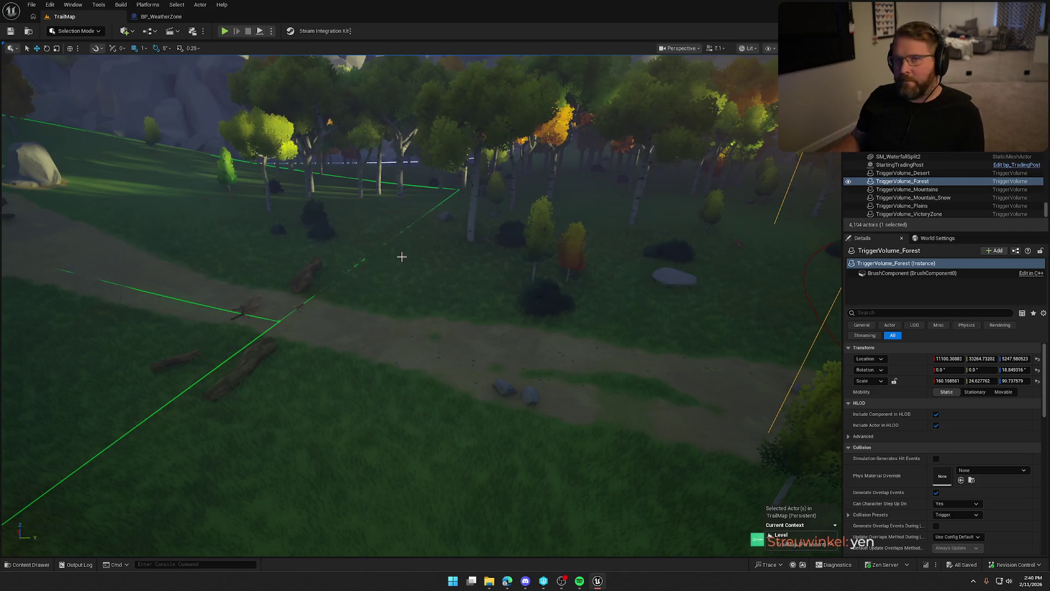
mouse_move(409, 299)
mouse_down()
mouse_move(382, 284)
mouse_move(408, 299)
mouse_up()
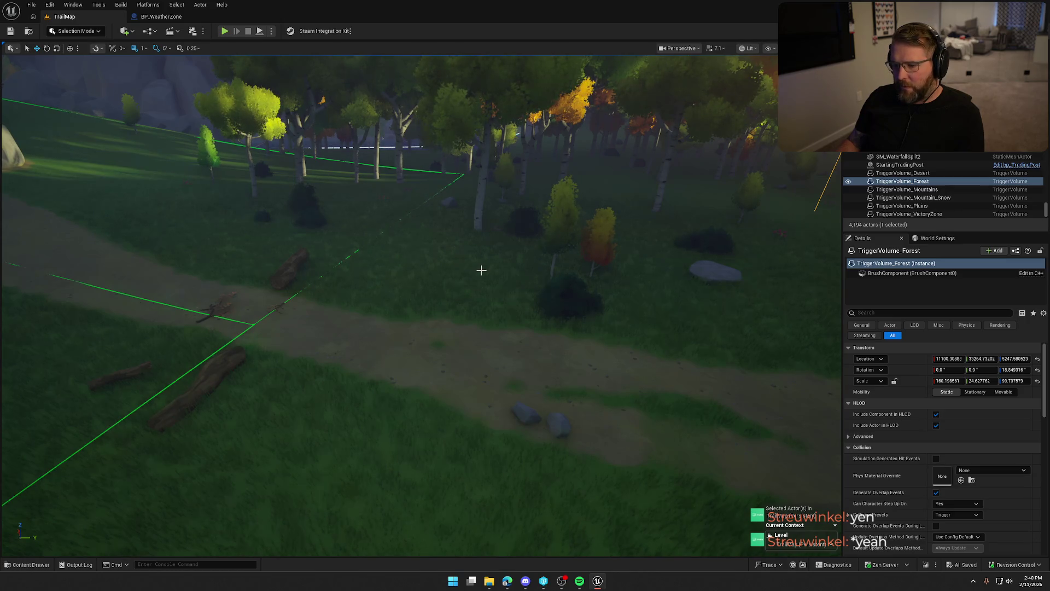
Step: Filter the Outliner for 'po' to locate the bp_POI blueprint
key(ctrl+space)
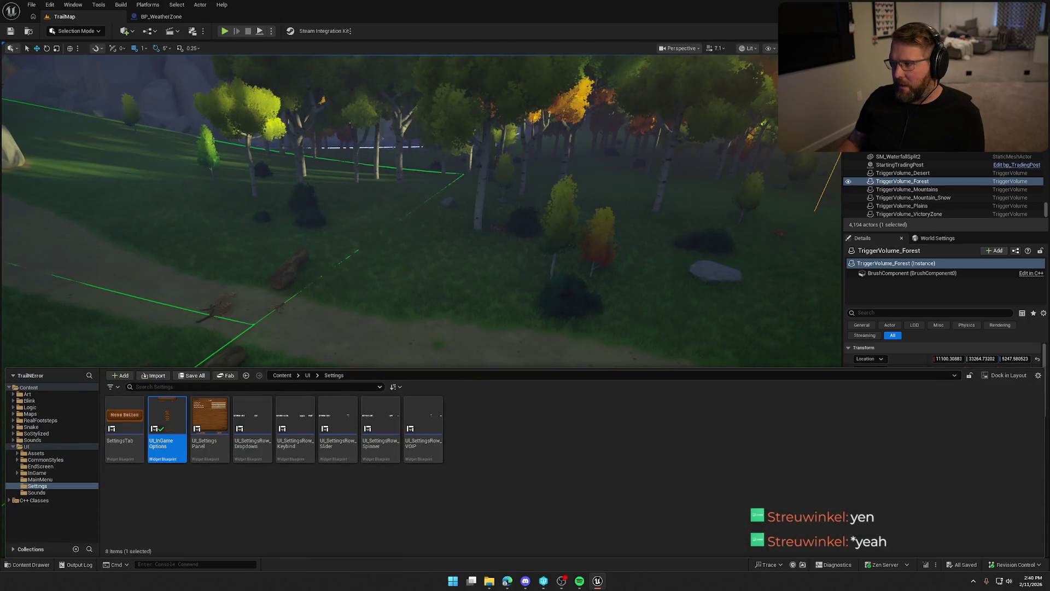
click(902, 140)
text(po)
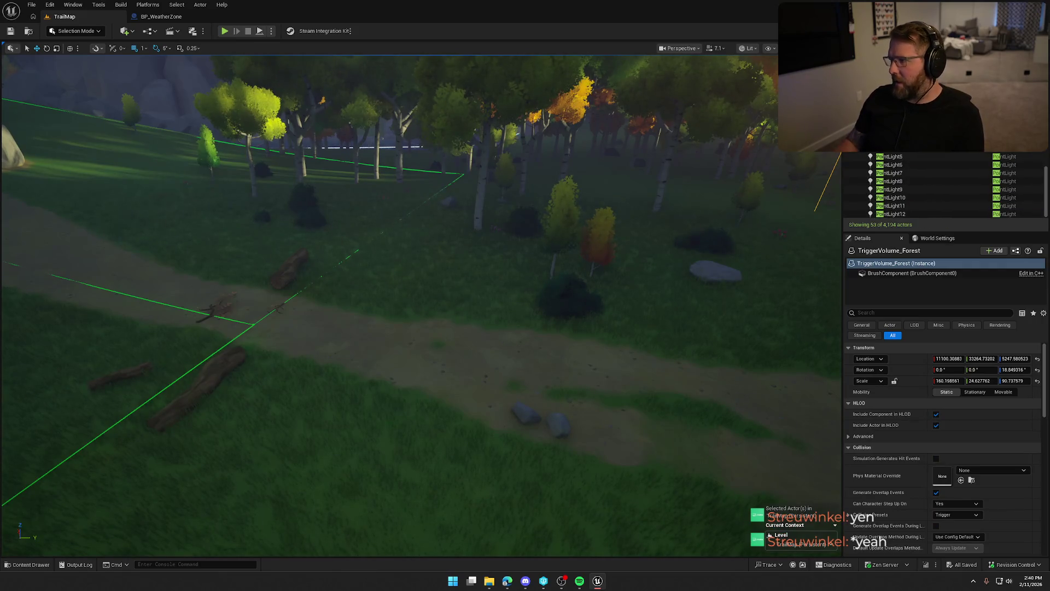
scroll(464, 336, down, 2)
scroll(520, 408, up, 2)
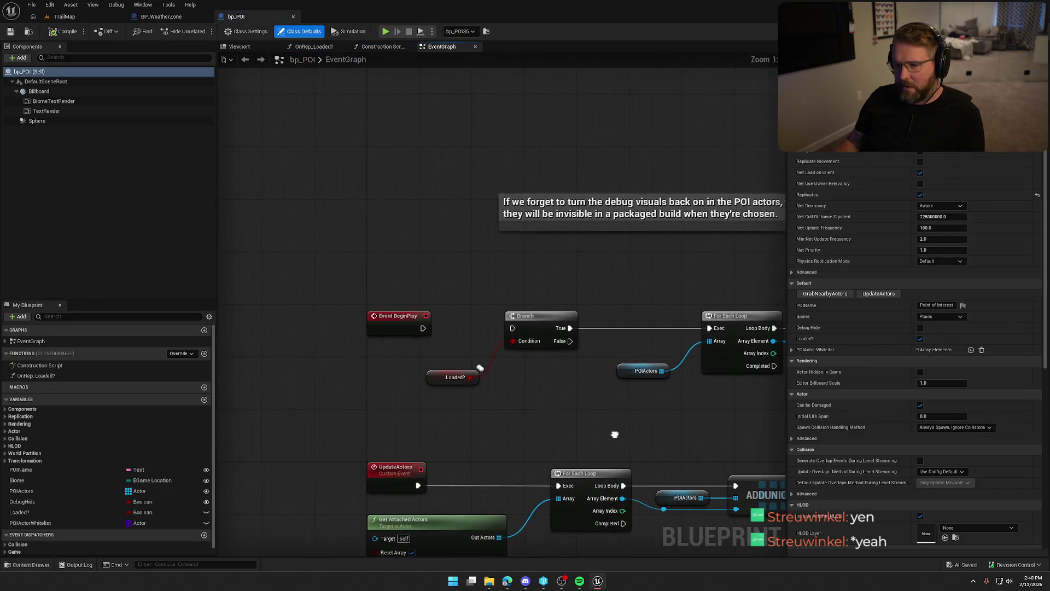
Step: Trace bp_POI's UnloadPOI event downstream, then close bp_POI to reach bp_POI_Manager's LoadPOIs
mouse_move(527, 415)
mouse_down()
mouse_move(416, 279)
mouse_move(509, 197)
mouse_move(570, 326)
mouse_move(553, 298)
mouse_move(544, 122)
mouse_up()
drag(588, 272, 533, 151)
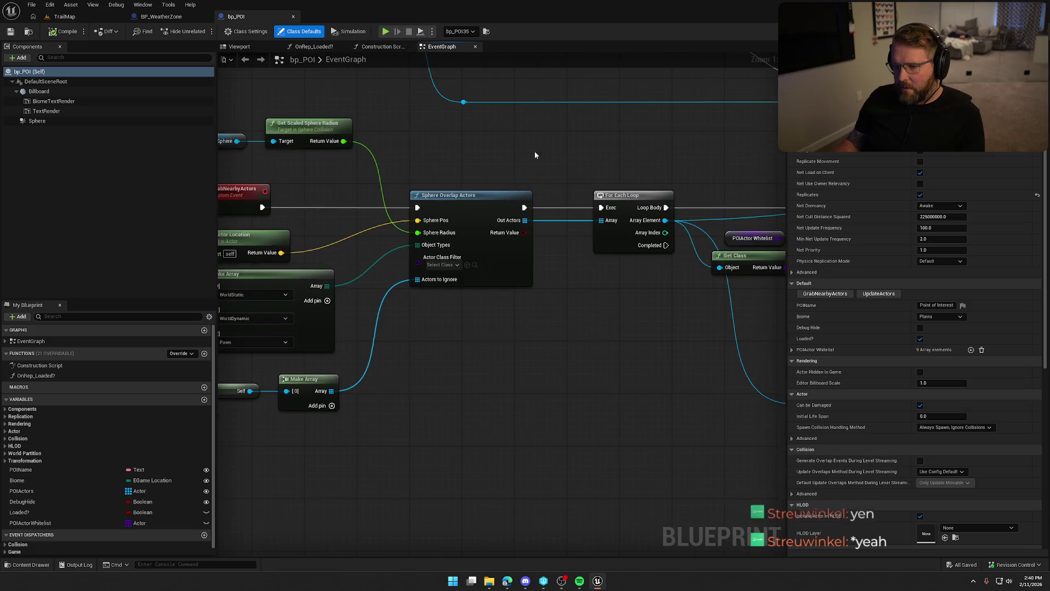
scroll(590, 339, down, 6)
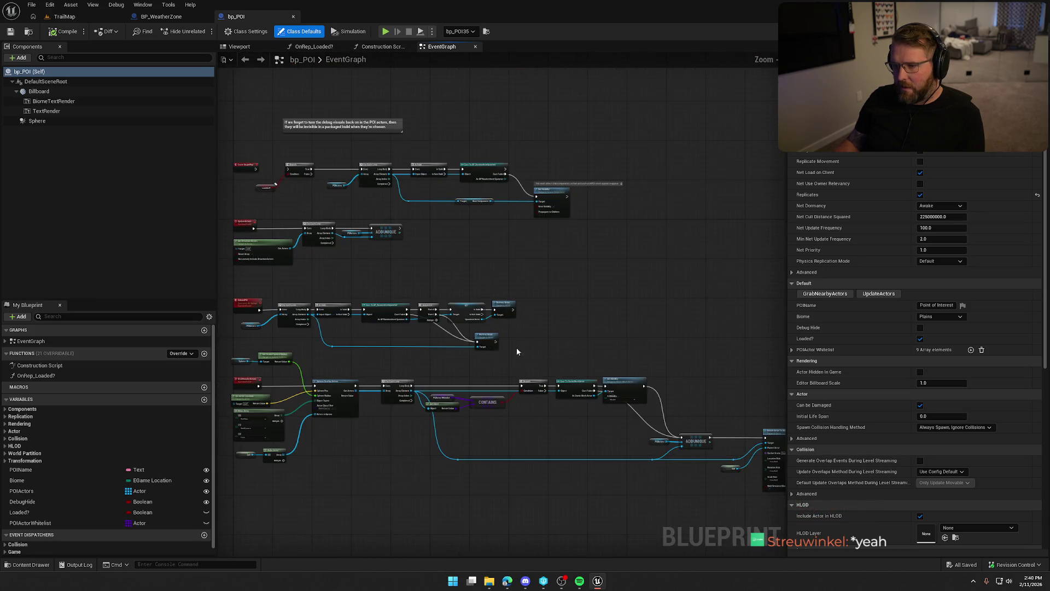
click(5, 341)
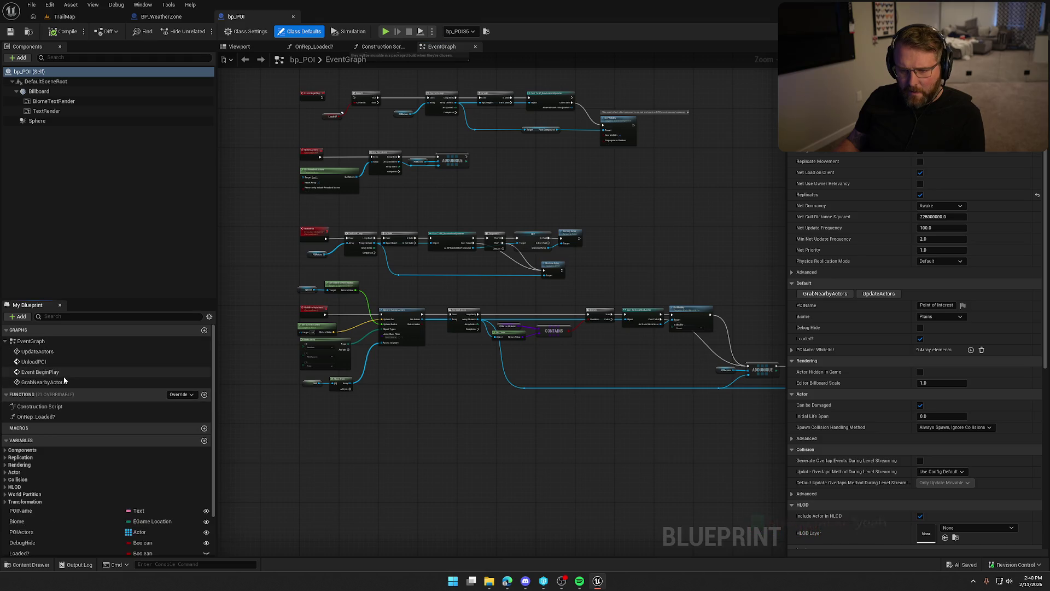
double_click(68, 362)
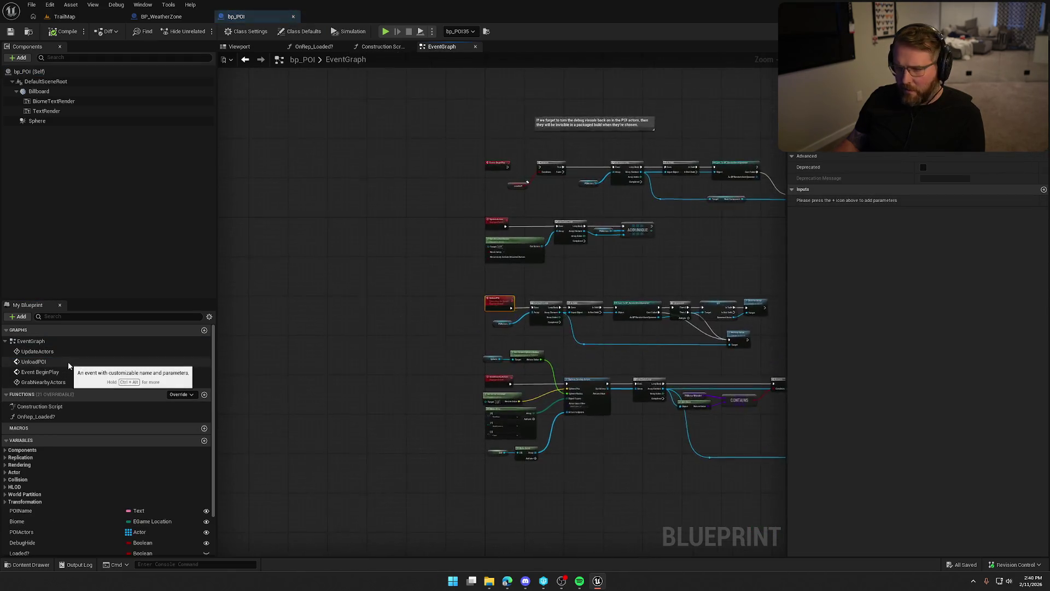
mouse_move(727, 412)
mouse_down()
mouse_move(514, 399)
mouse_move(247, 349)
mouse_move(449, 377)
mouse_up()
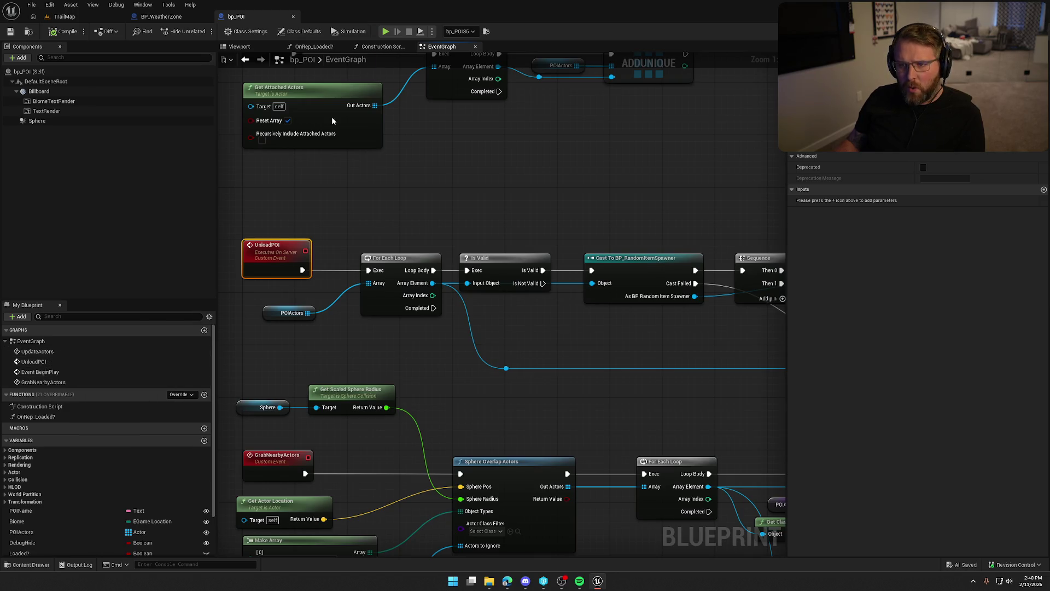
middle_click(253, 19)
click(64, 17)
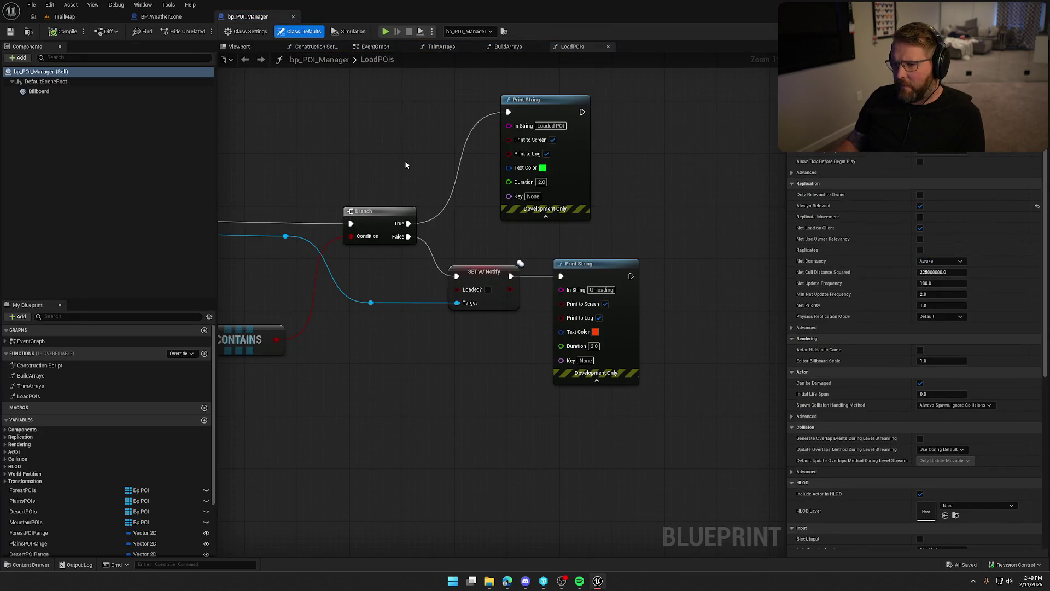
Step: Disconnect the Loaded POI print from the Branch True pin and save bp_POI_Manager
alt+click(408, 223)
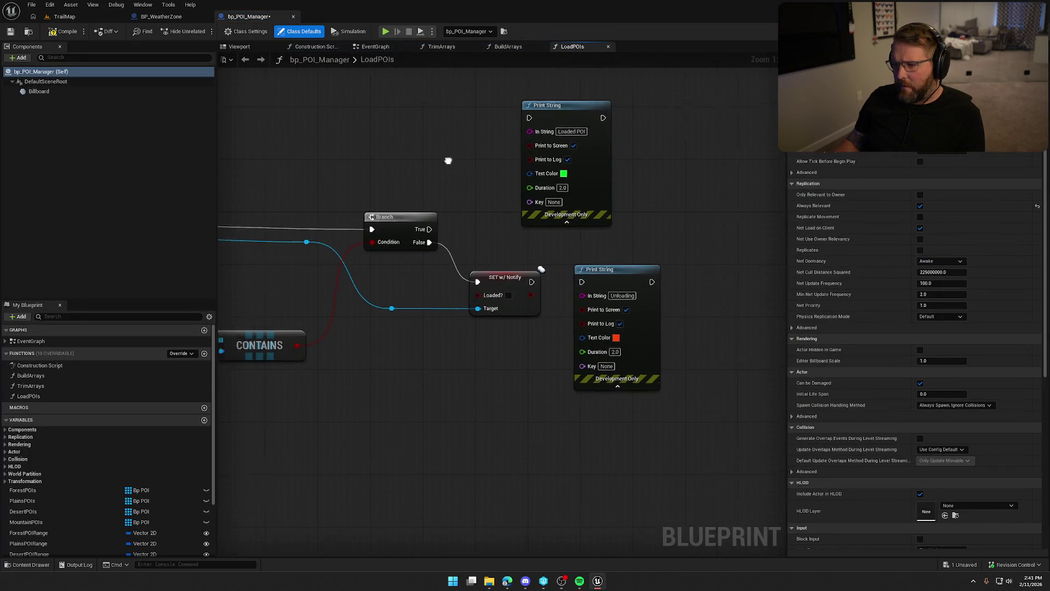
drag(436, 157, 363, 148)
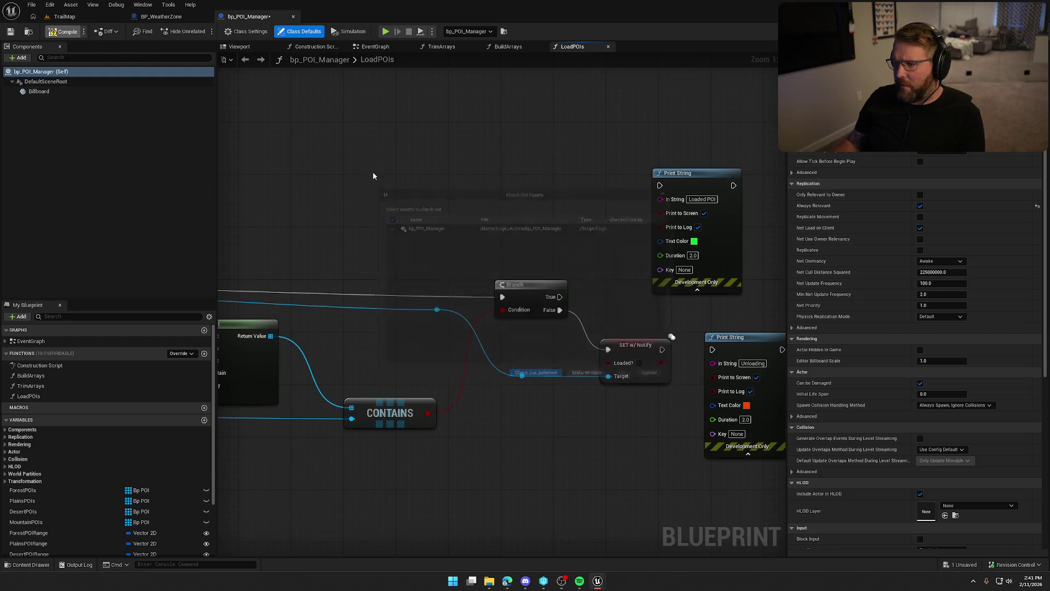
key(ctrl+s)
click(533, 385)
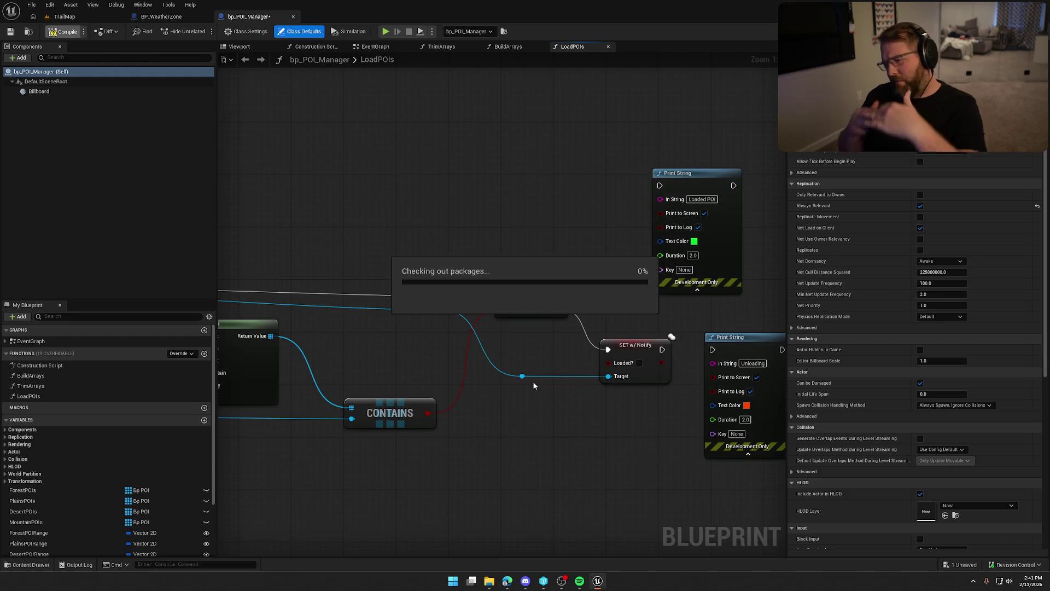
Step: Collapse the UI folder and open the Logic folder in the Content Drawer to search it
mouse_move(527, 381)
mouse_down()
mouse_move(636, 421)
mouse_move(780, 163)
mouse_up()
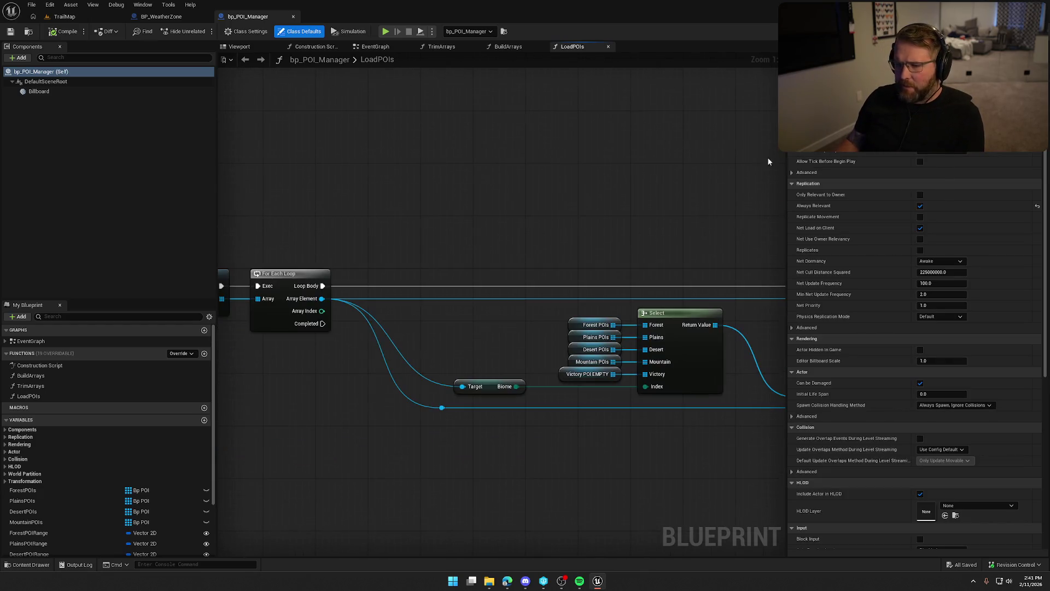
key(ctrl+space)
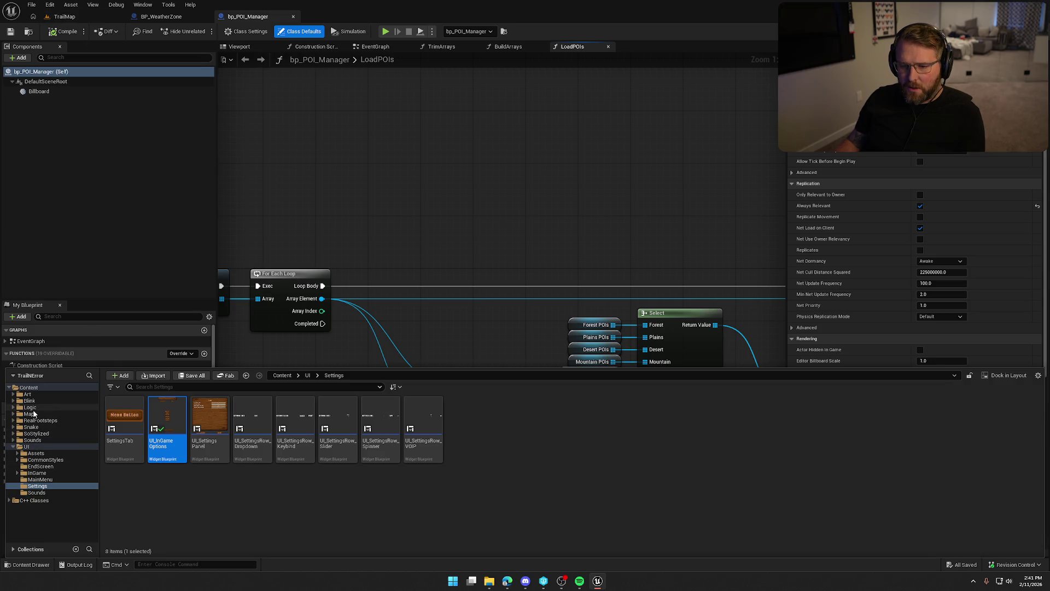
click(13, 446)
click(30, 407)
click(172, 387)
Step: Open bp_RiverLogic and delete the debug Print String with its reroute node
text(river)
double_click(125, 421)
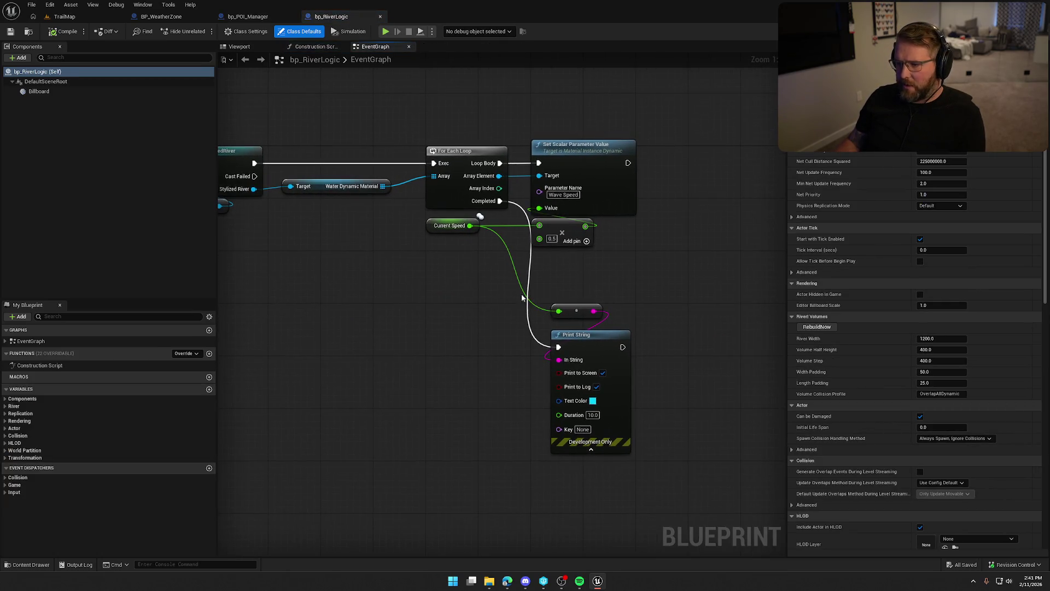
mouse_move(517, 293)
mouse_down()
mouse_move(641, 380)
mouse_move(645, 400)
mouse_up()
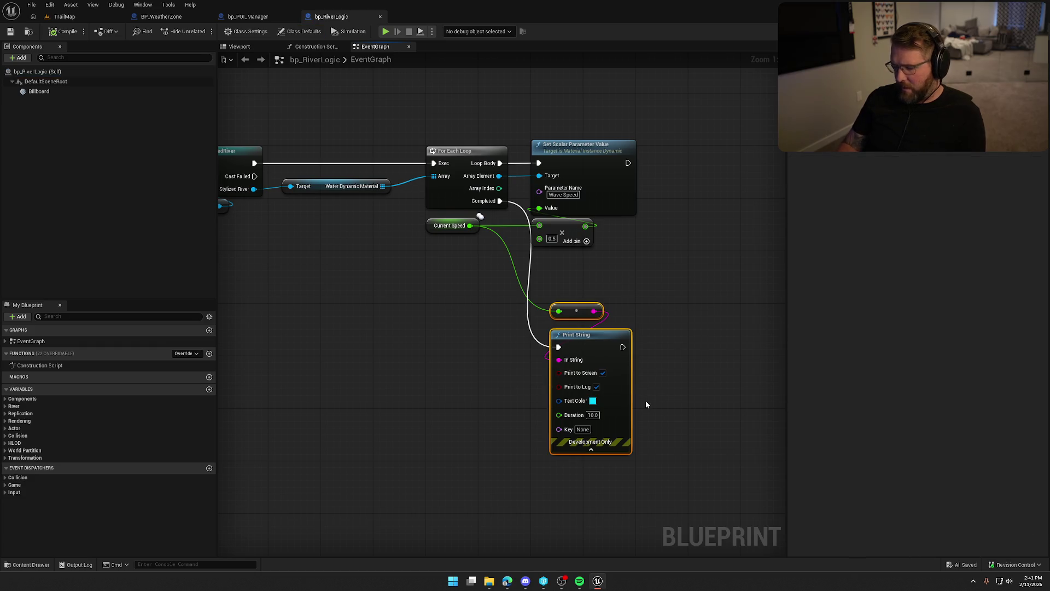
key(Delete)
Step: Compile bp_RiverLogic, dismiss the check-out prompt, and go back to the TrailMap level
click(63, 32)
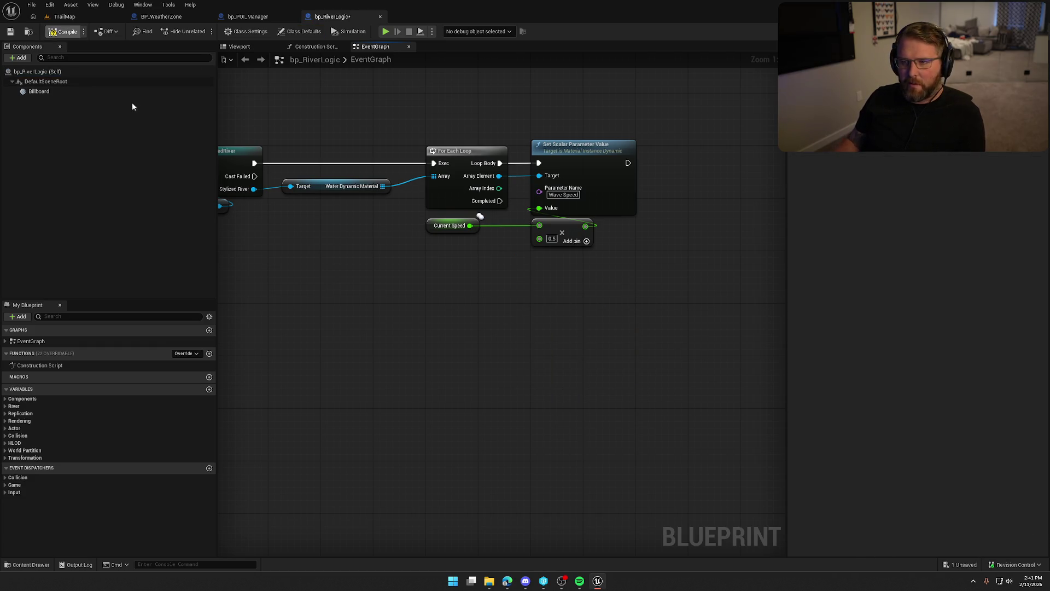
click(549, 386)
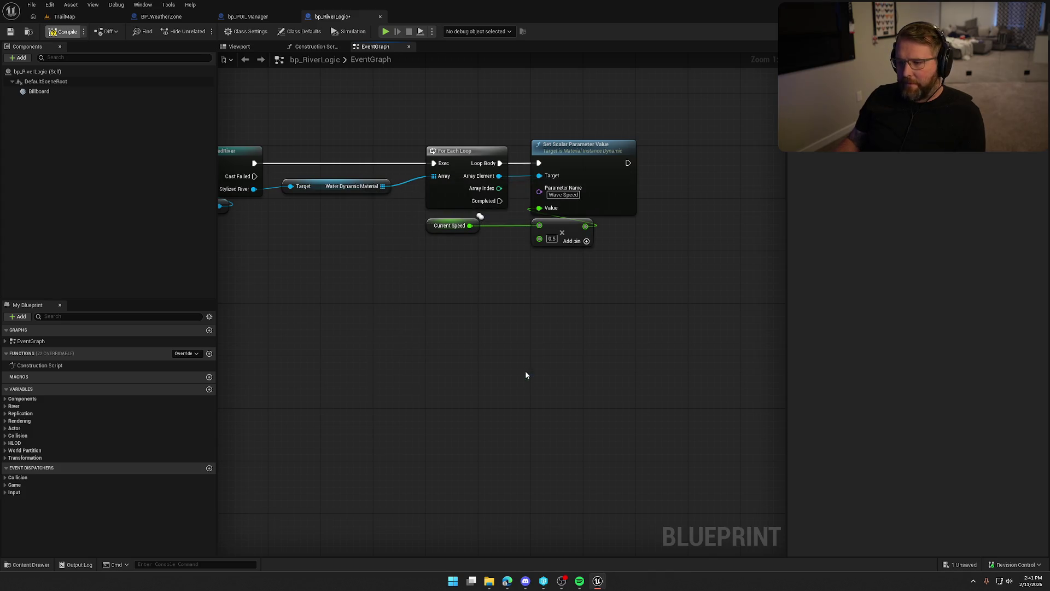
click(188, 14)
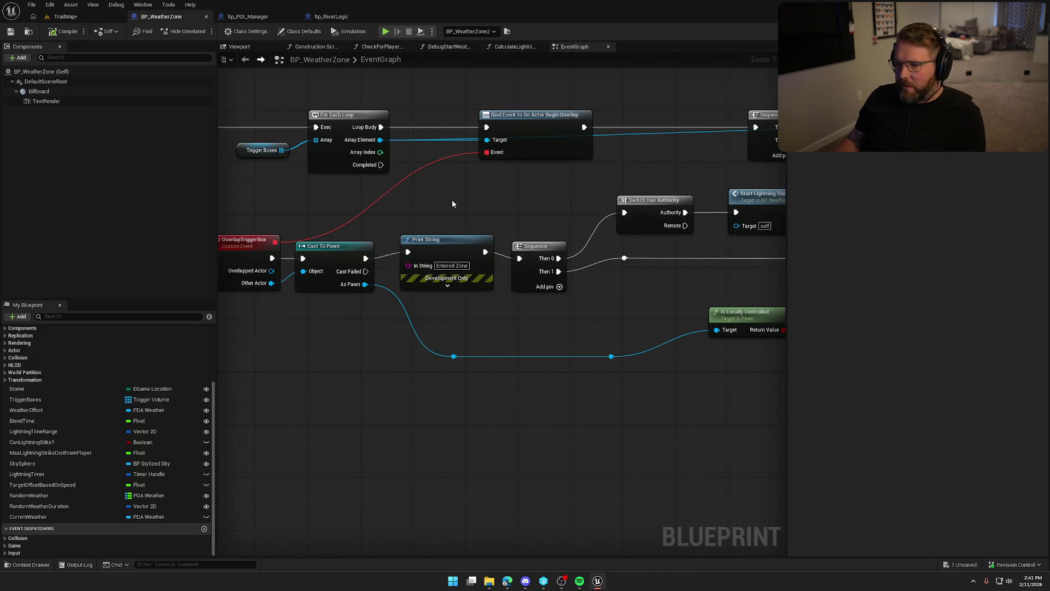
click(65, 17)
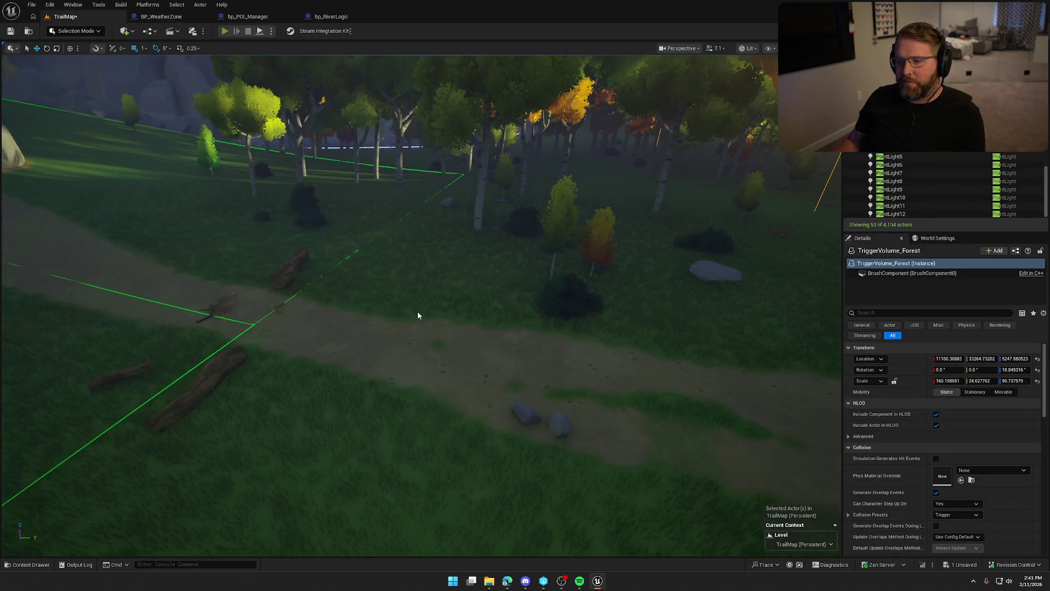
Step: Start Play In Editor (Alt+P), sprint to the ox wagon, sit on it, and take the driver's seat
key(alt+p)
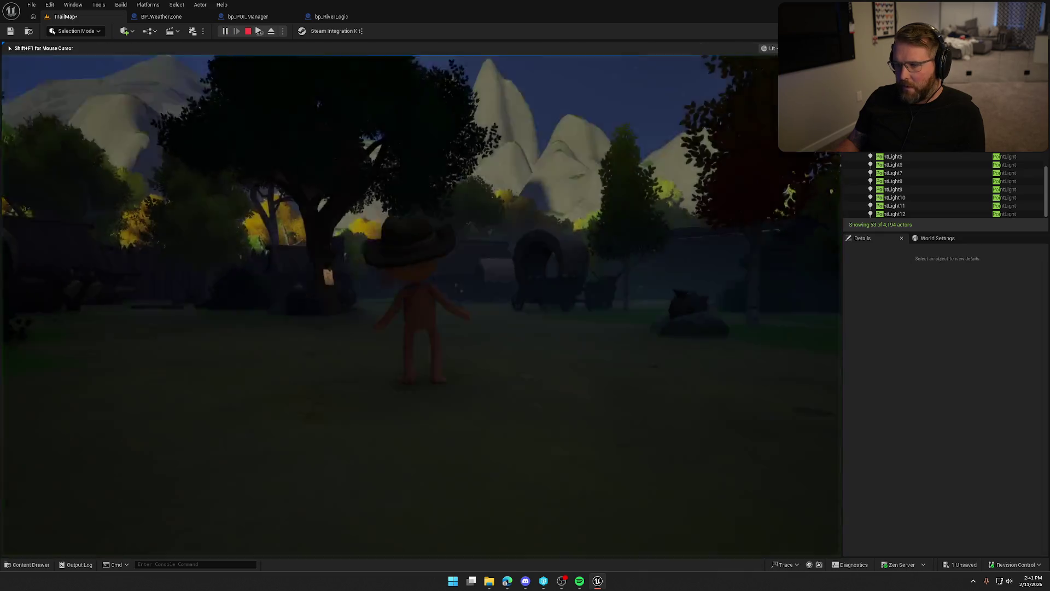
key(shift+w)
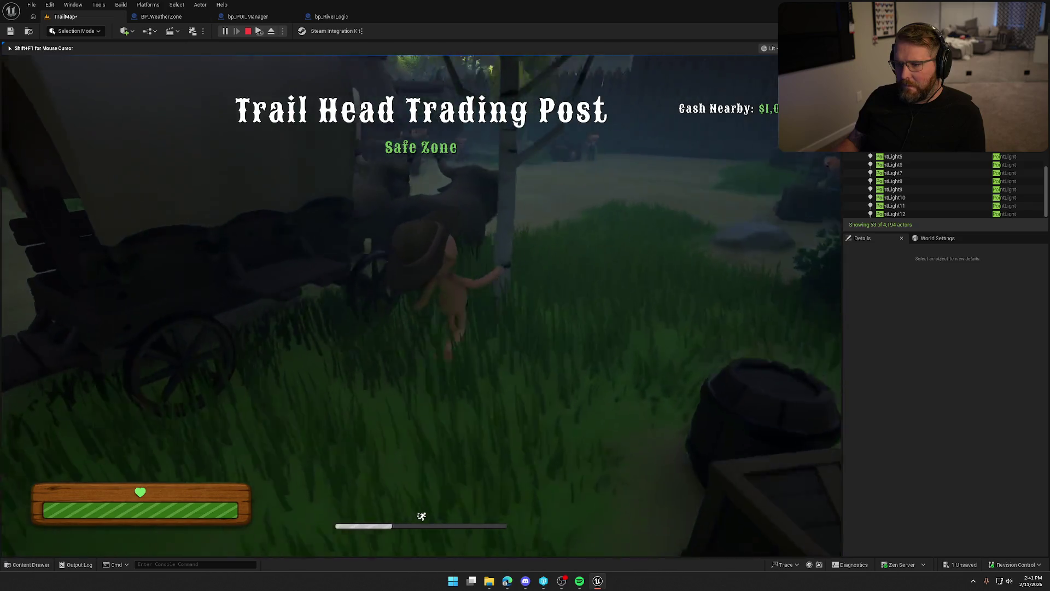
key(e)
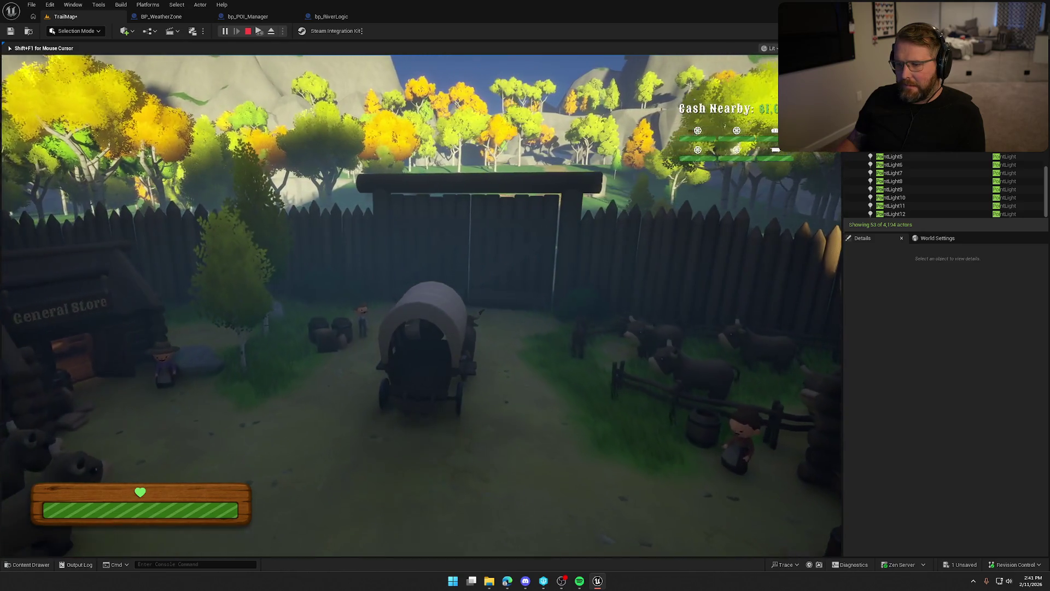
key(shift+w)
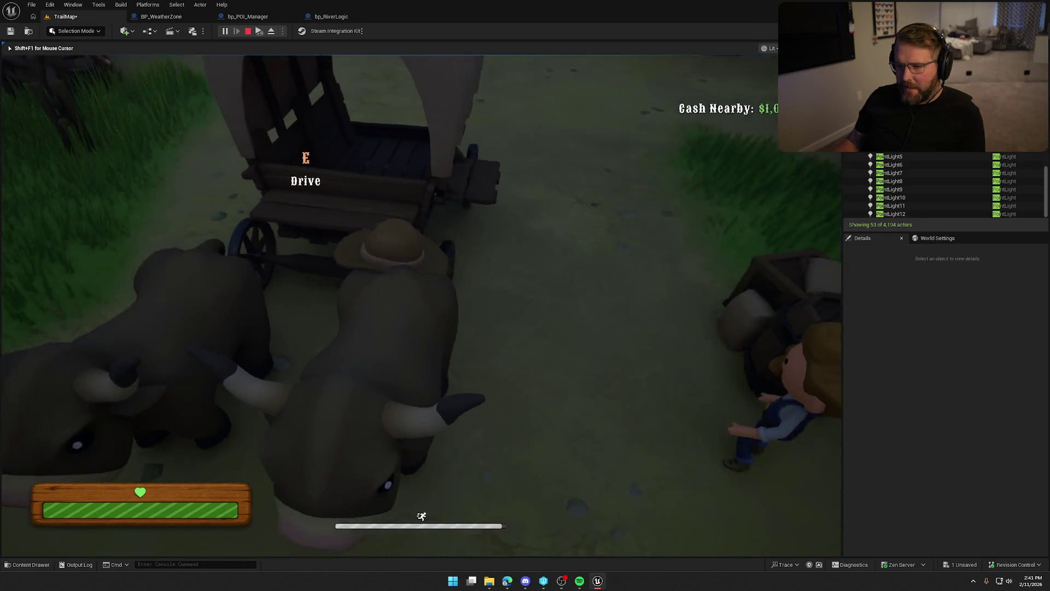
key(e)
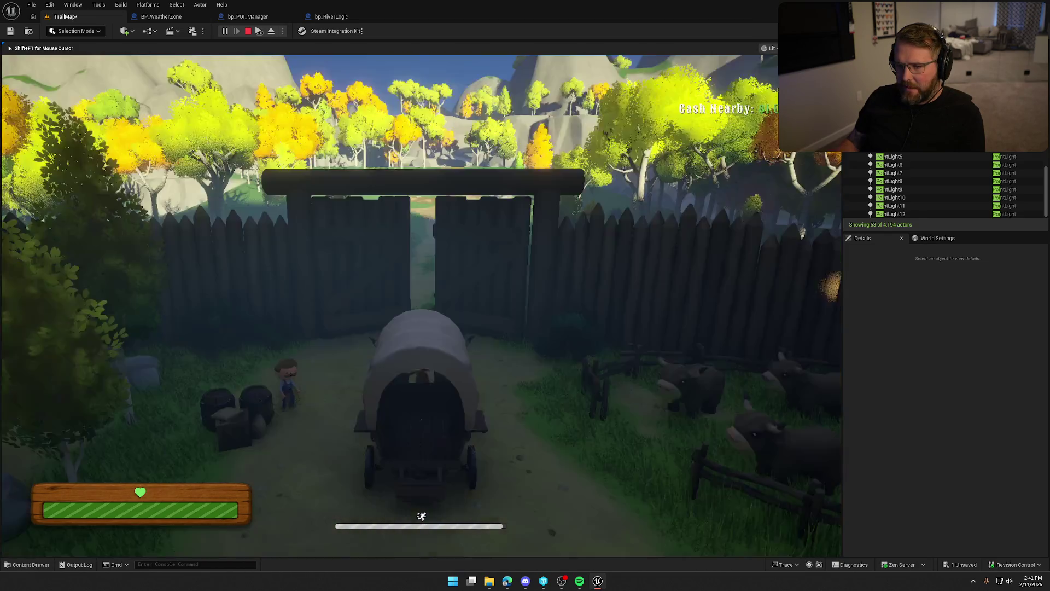
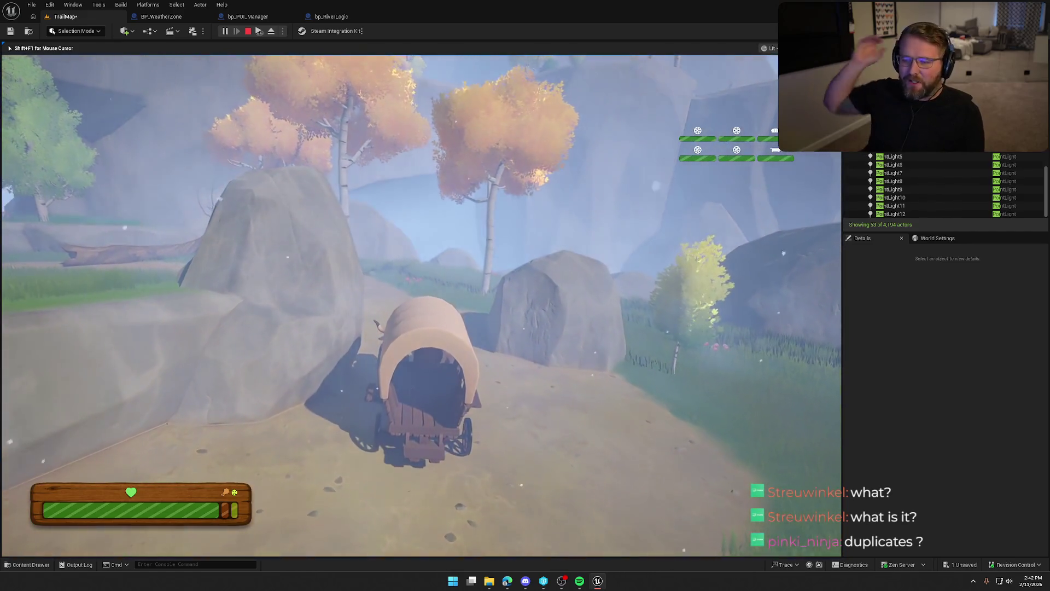
Step: End the TrailMap play session and return to the BP_WeatherZone Blueprint
key(Escape)
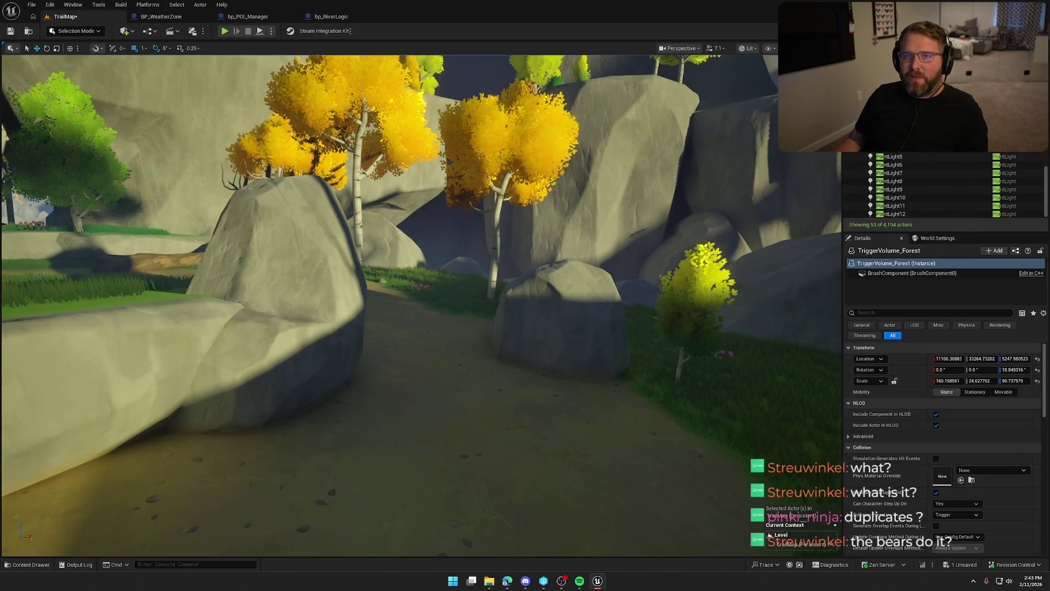
click(162, 16)
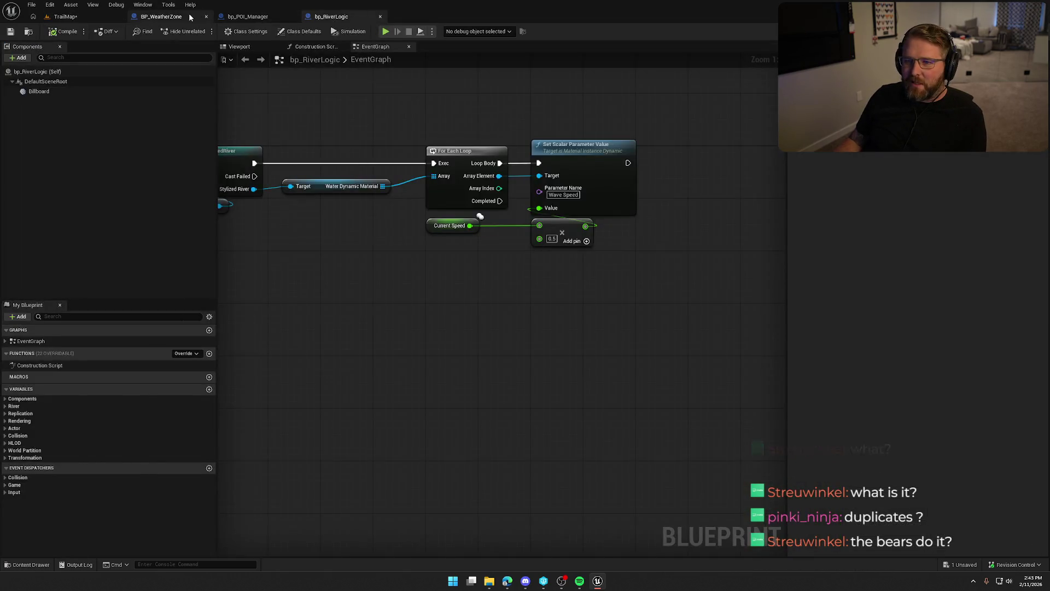
scroll(382, 307, up, 2)
drag(475, 365, 382, 285)
click(431, 380)
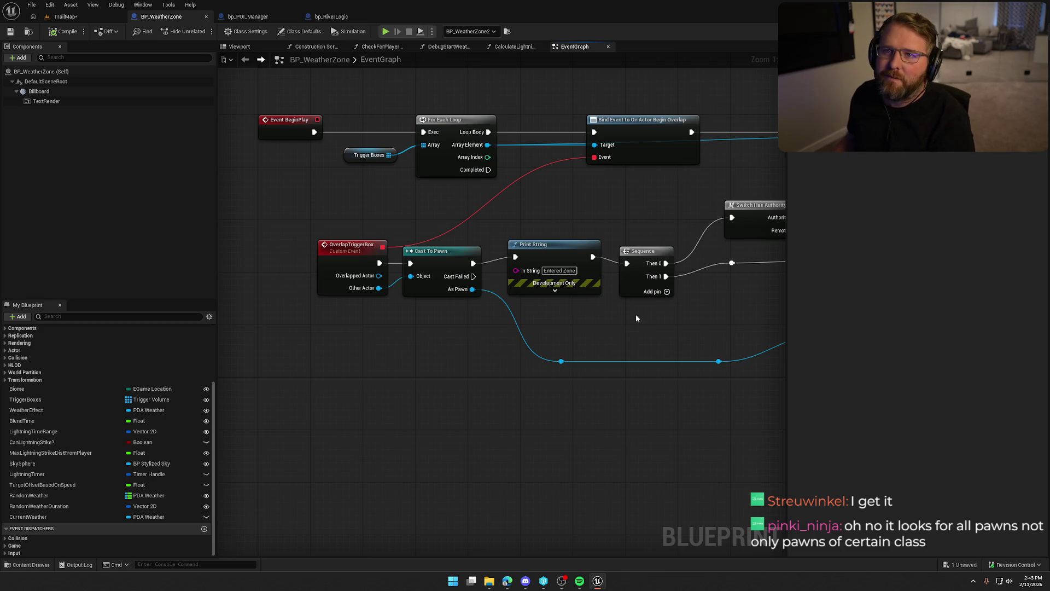
mouse_move(607, 345)
mouse_down()
mouse_move(485, 340)
mouse_move(353, 211)
mouse_up()
click(372, 241)
mouse_move(424, 340)
mouse_down()
mouse_move(317, 342)
mouse_move(384, 347)
mouse_up()
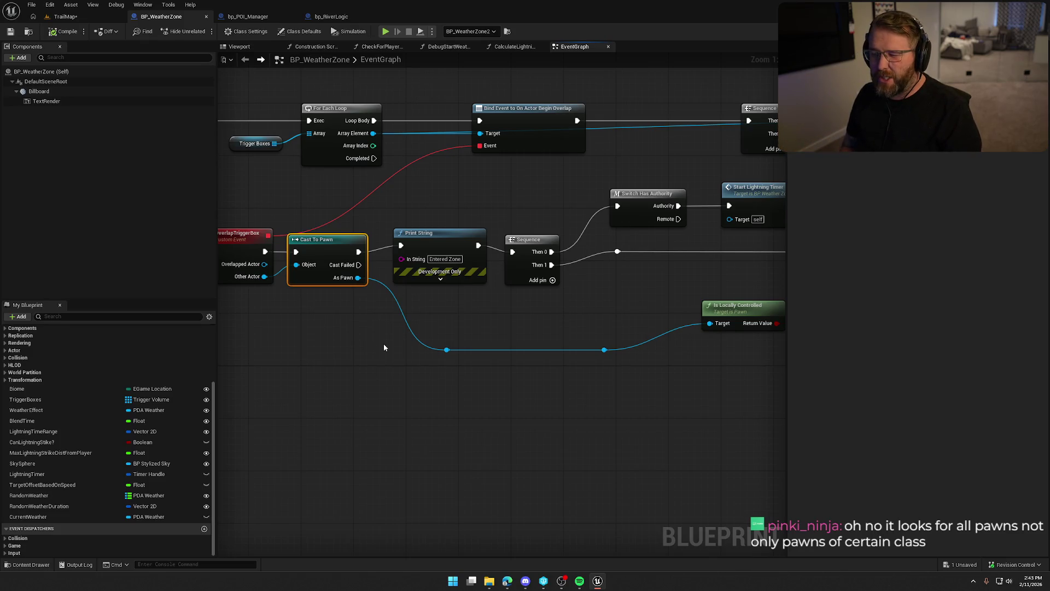
drag(383, 347, 494, 313)
drag(429, 314, 367, 308)
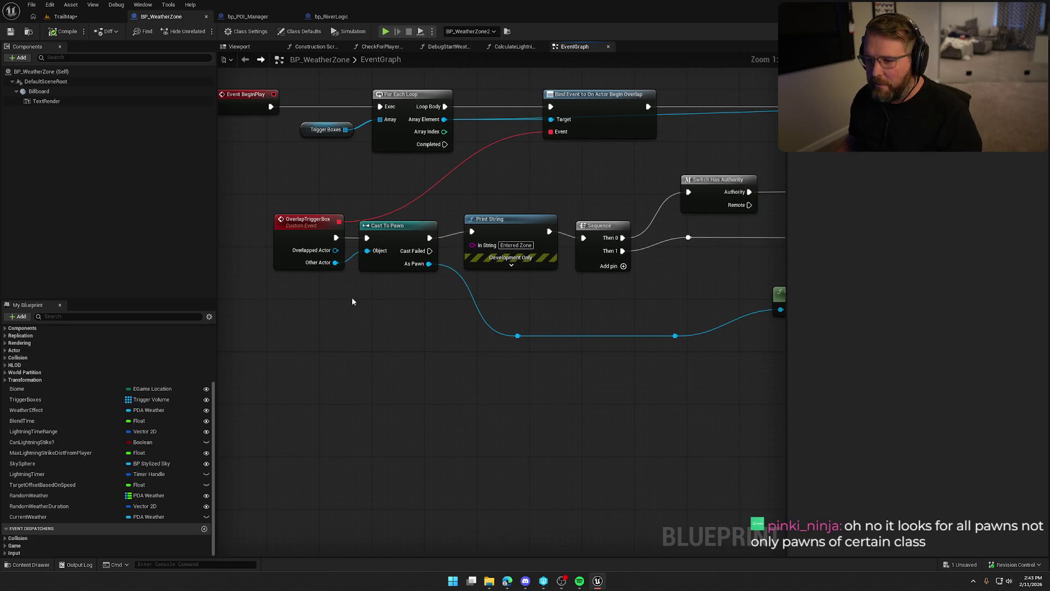
drag(335, 262, 381, 321)
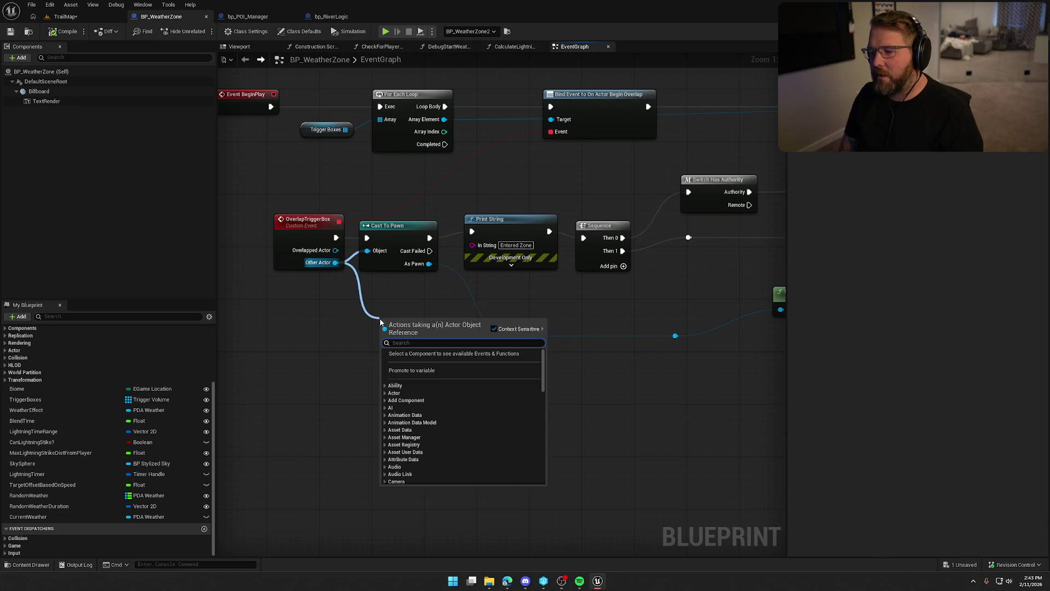
Step: Add a Cast To bp_Player on the overlap event, wire it to Print String, and delete Cast To Pawn
text(cast to bp)
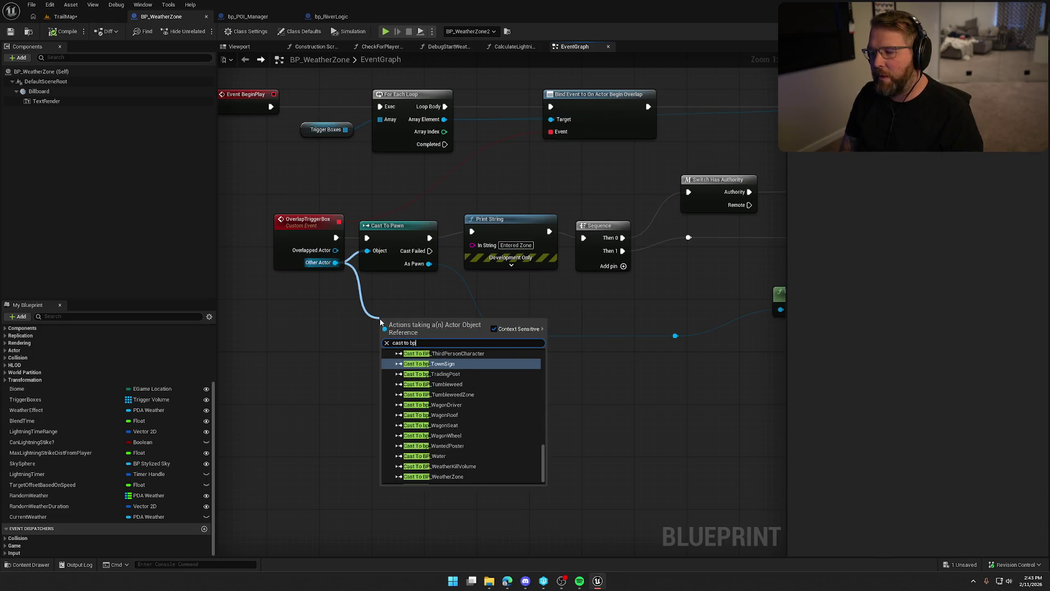
text(_player)
key(Return)
mouse_move(423, 322)
mouse_down()
mouse_move(401, 287)
mouse_move(433, 316)
mouse_up()
drag(367, 290, 335, 238)
drag(435, 290, 473, 232)
click(395, 225)
key(Delete)
mouse_move(398, 290)
mouse_down()
mouse_move(398, 237)
mouse_move(429, 245)
mouse_up()
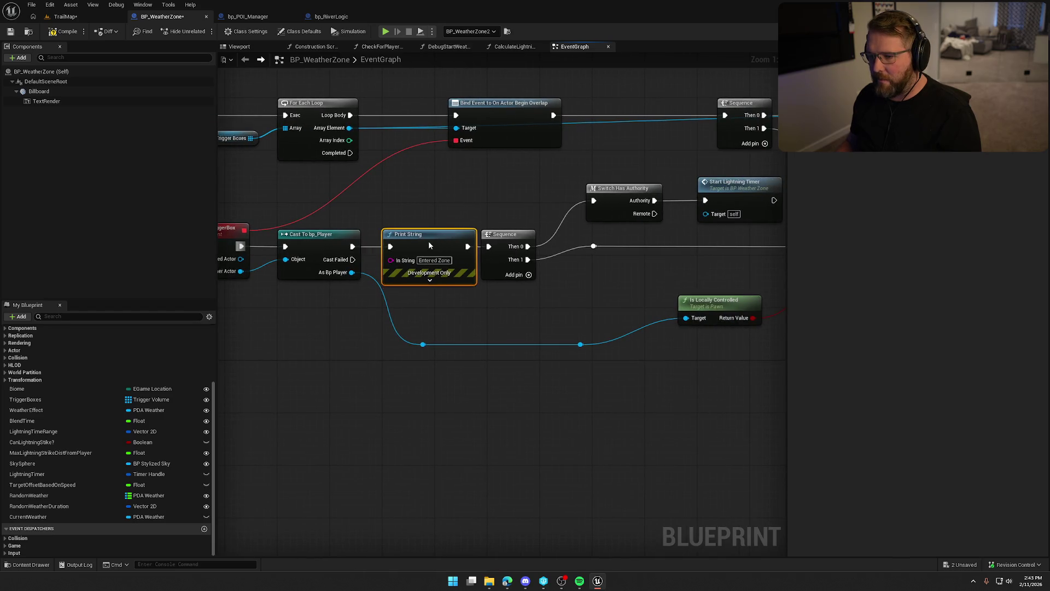
Step: Nudge the Sequence node right, look over the lightning timer nodes, and open CheckForPlayersInBiome
drag(497, 238, 510, 238)
click(558, 300)
mouse_move(557, 300)
mouse_down()
mouse_move(438, 303)
mouse_move(418, 356)
mouse_move(328, 273)
mouse_move(389, 250)
mouse_move(456, 530)
mouse_move(521, 565)
mouse_move(508, 370)
mouse_move(438, 323)
mouse_move(752, 303)
mouse_up()
mouse_move(607, 330)
mouse_down()
mouse_move(711, 380)
mouse_move(525, 420)
mouse_move(680, 336)
mouse_move(607, 124)
mouse_move(646, 244)
mouse_move(755, 219)
mouse_move(711, 241)
mouse_move(656, 218)
mouse_move(410, 258)
mouse_move(405, 391)
mouse_move(453, 434)
mouse_move(514, 290)
mouse_move(446, 198)
mouse_move(441, 169)
mouse_move(378, 136)
mouse_move(394, 148)
mouse_up()
scroll(384, 148, down, 5)
scroll(467, 270, up, 6)
mouse_move(771, 286)
mouse_down()
mouse_move(467, 239)
mouse_move(514, 235)
mouse_move(778, 365)
mouse_move(572, 369)
mouse_move(592, 301)
mouse_up()
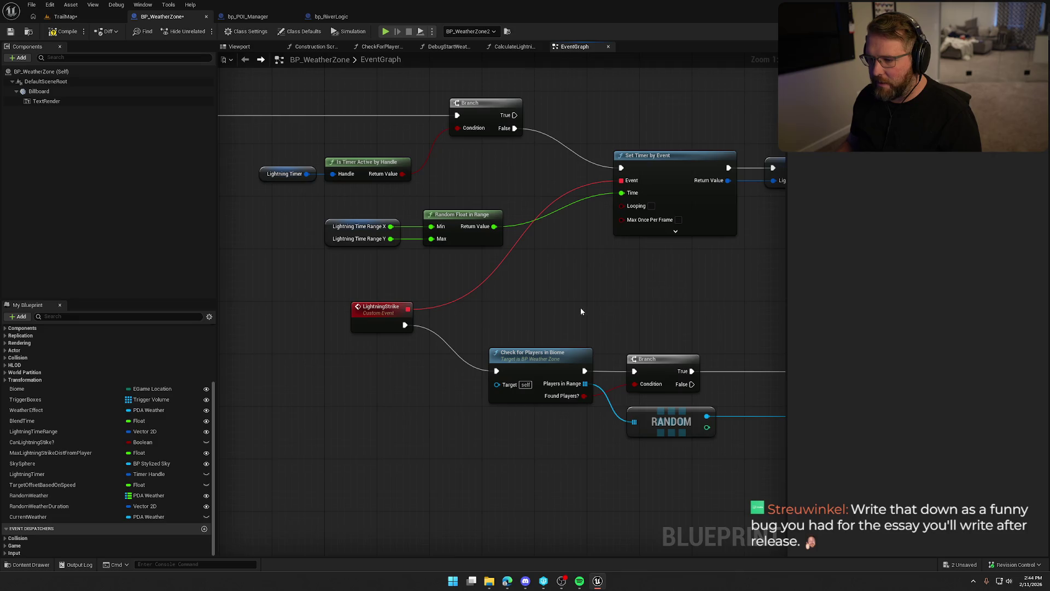
double_click(538, 362)
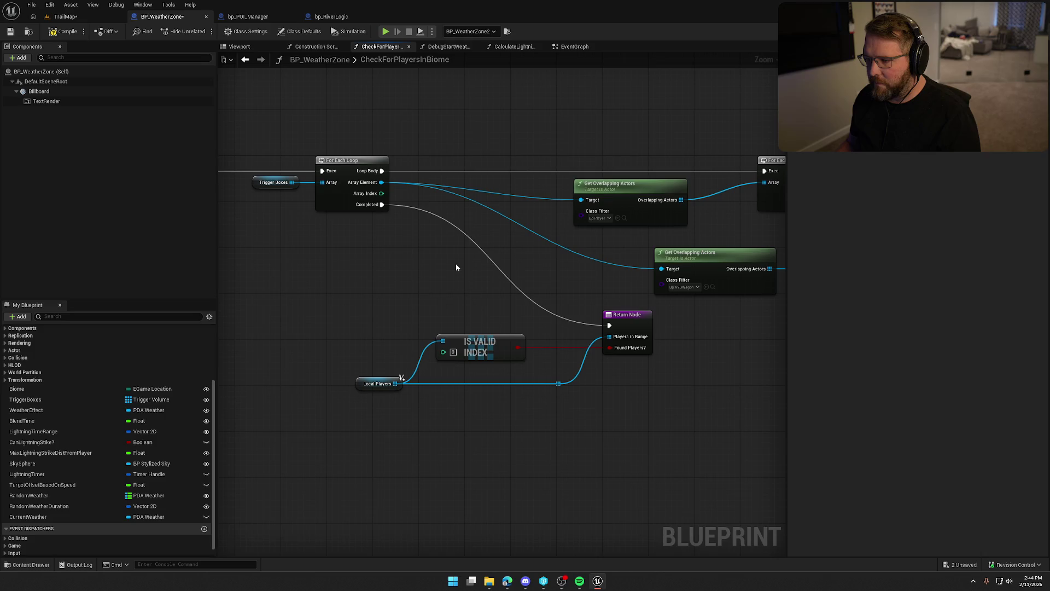
Step: Inspect the function's loop, AddUnique, Is Controlled and Is Valid Index nodes, then compile
mouse_move(596, 267)
mouse_down()
mouse_move(478, 225)
mouse_move(281, 232)
mouse_up()
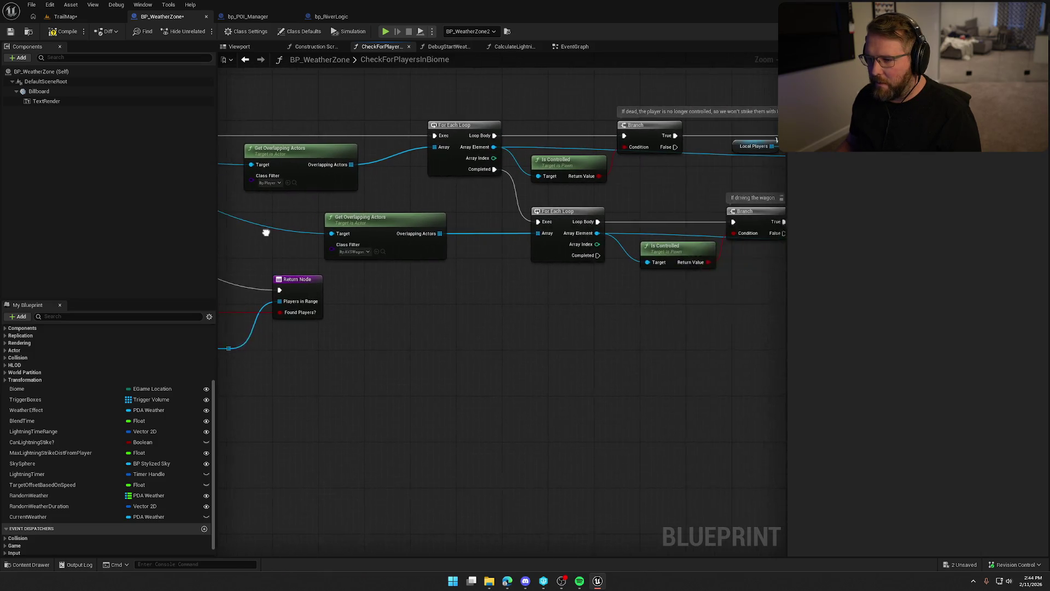
drag(503, 320, 350, 334)
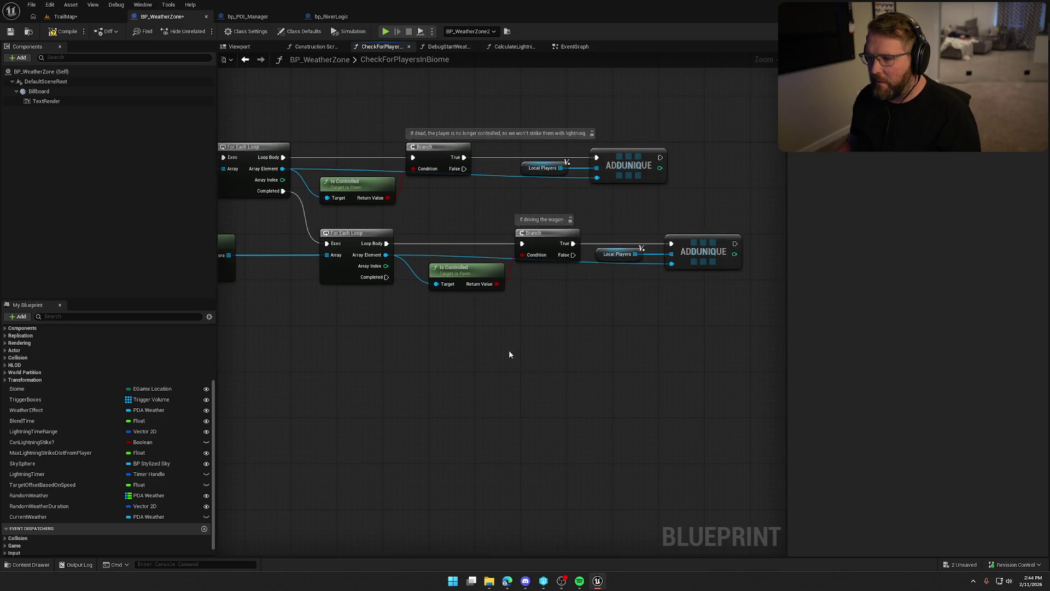
mouse_move(554, 325)
mouse_down()
mouse_move(640, 347)
mouse_move(364, 362)
mouse_move(691, 394)
mouse_up()
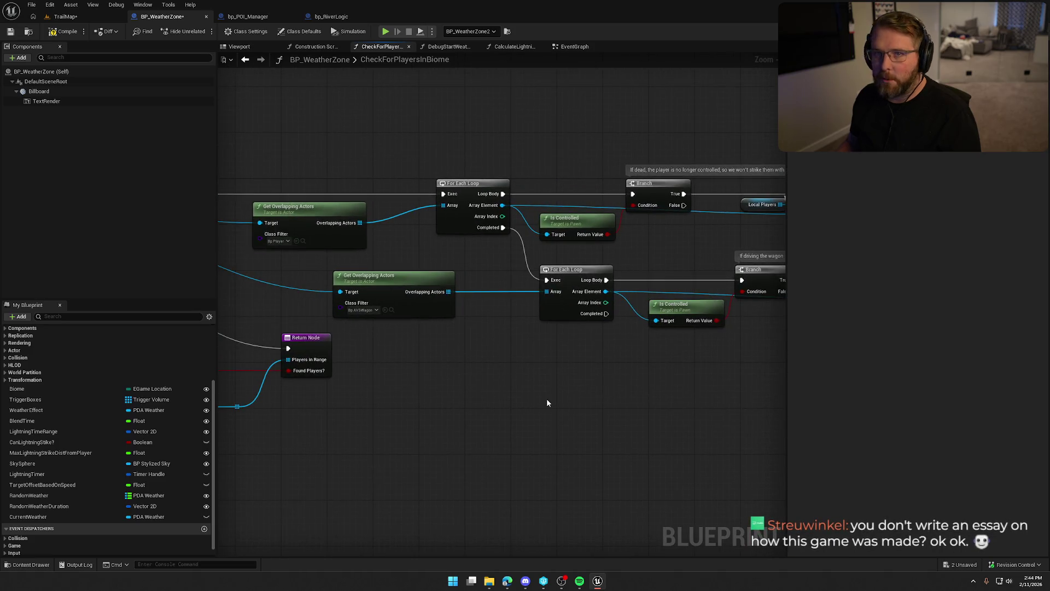
drag(504, 396, 553, 367)
drag(406, 168, 543, 173)
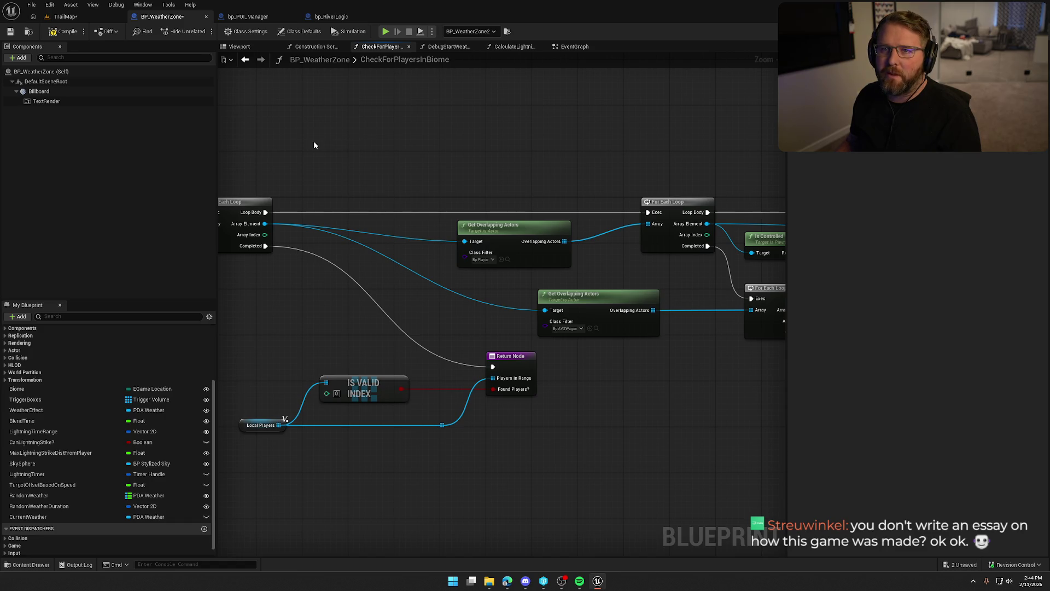
mouse_move(314, 145)
mouse_down()
mouse_move(565, 173)
mouse_move(684, 166)
mouse_move(641, 157)
mouse_up()
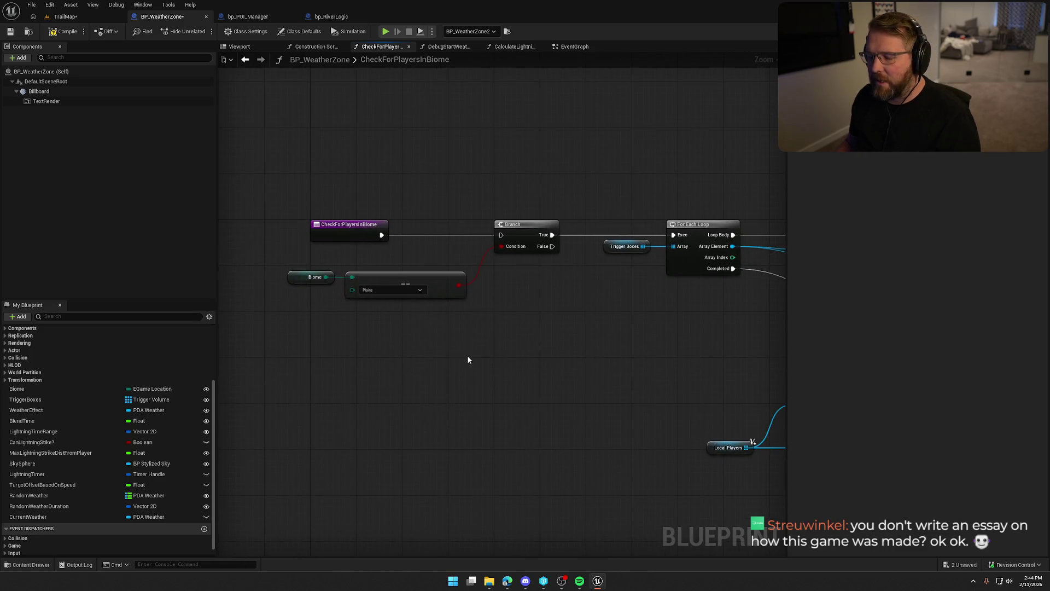
drag(514, 375, 452, 350)
click(65, 31)
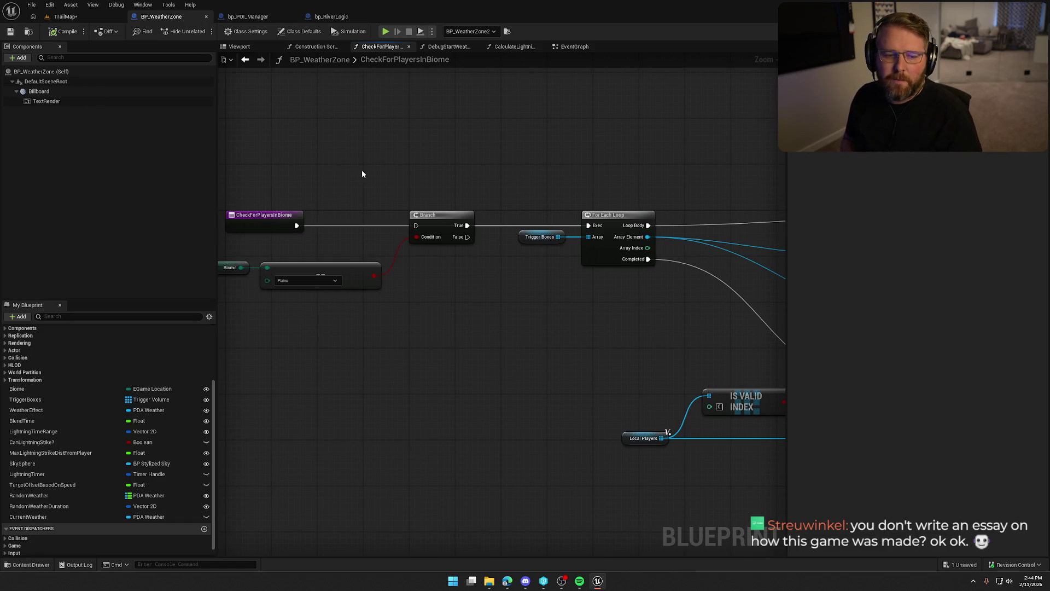
Step: Move the Biome == comparison nodes up-right and save the Blueprint
drag(354, 173, 383, 181)
mouse_move(393, 335)
mouse_down()
mouse_move(315, 273)
mouse_move(257, 268)
mouse_up()
drag(348, 281, 369, 254)
click(378, 332)
drag(442, 339, 370, 325)
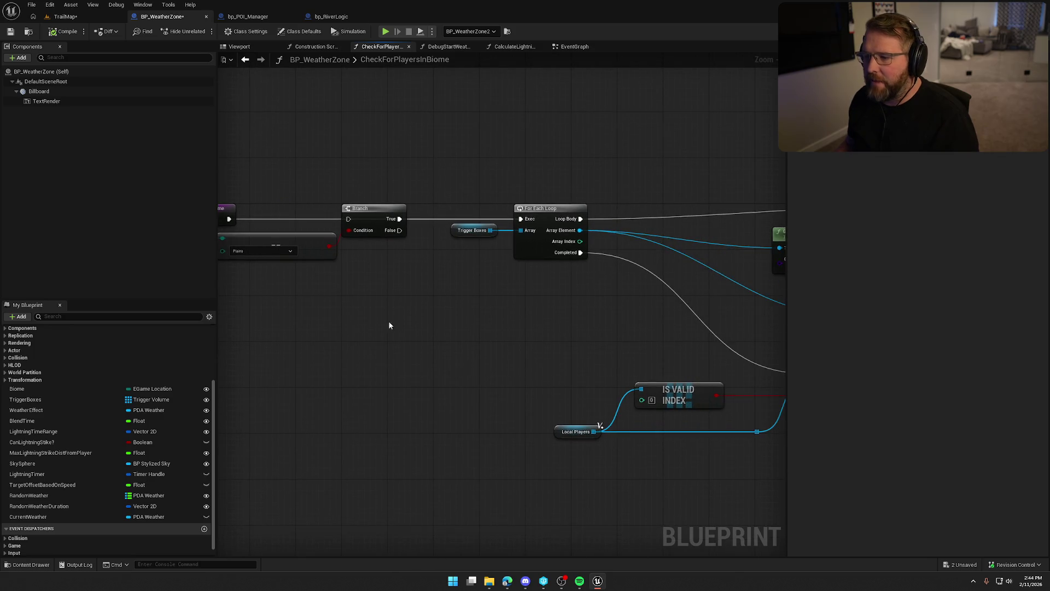
mouse_move(497, 315)
mouse_down()
mouse_move(180, 279)
mouse_move(596, 325)
mouse_up()
key(ctrl+s)
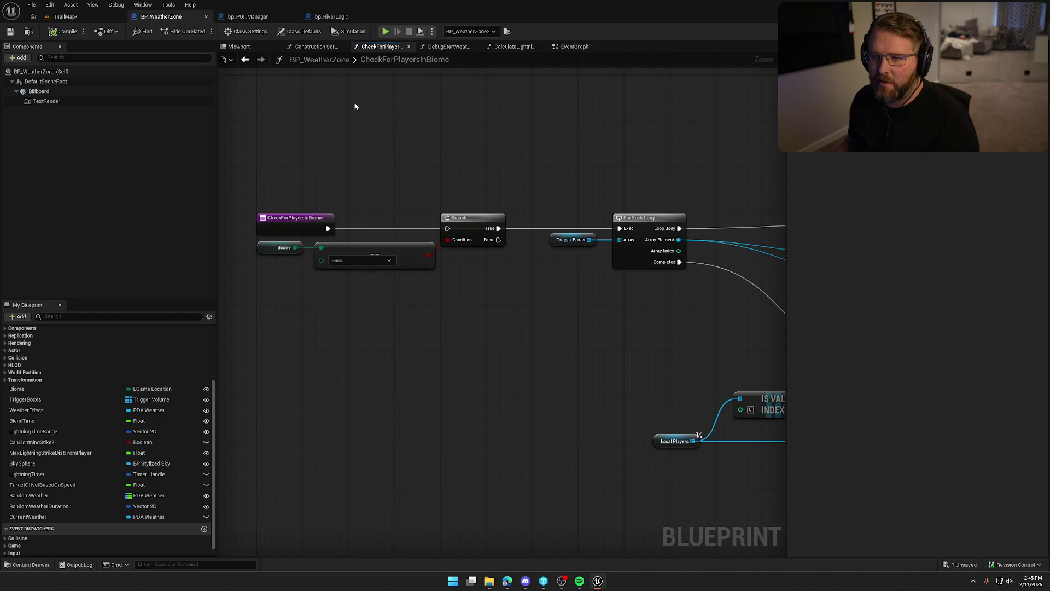
drag(404, 70, 415, 146)
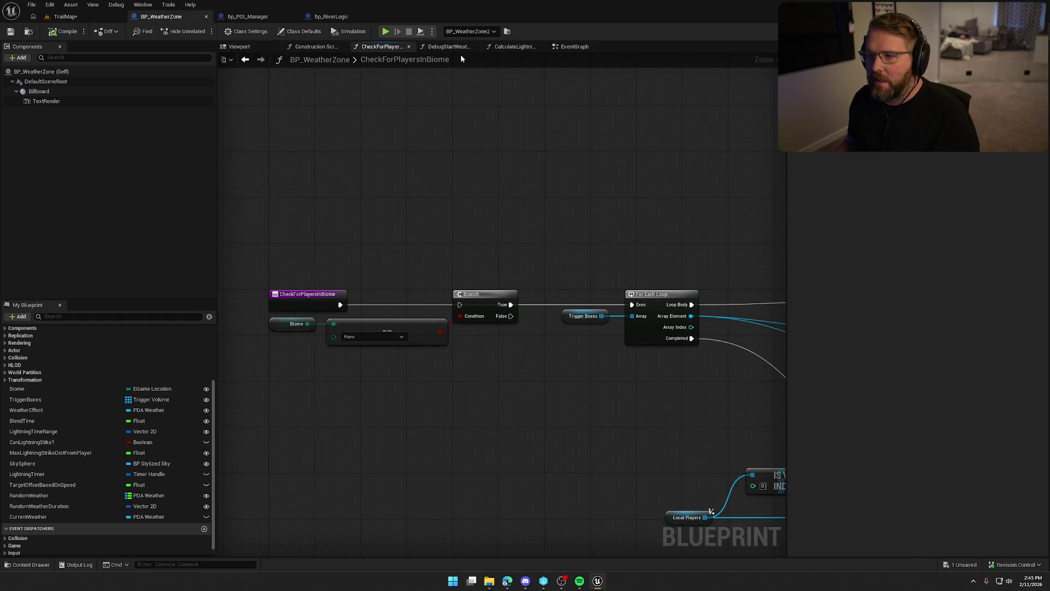
click(441, 46)
Step: Look over the DebugStartWeatherForTesting, CalculateLightningStrikeLoc and Construction Script graphs
mouse_move(539, 148)
mouse_down()
mouse_move(454, 148)
mouse_move(366, 127)
mouse_move(619, 150)
mouse_move(587, 135)
mouse_up()
drag(408, 189, 480, 215)
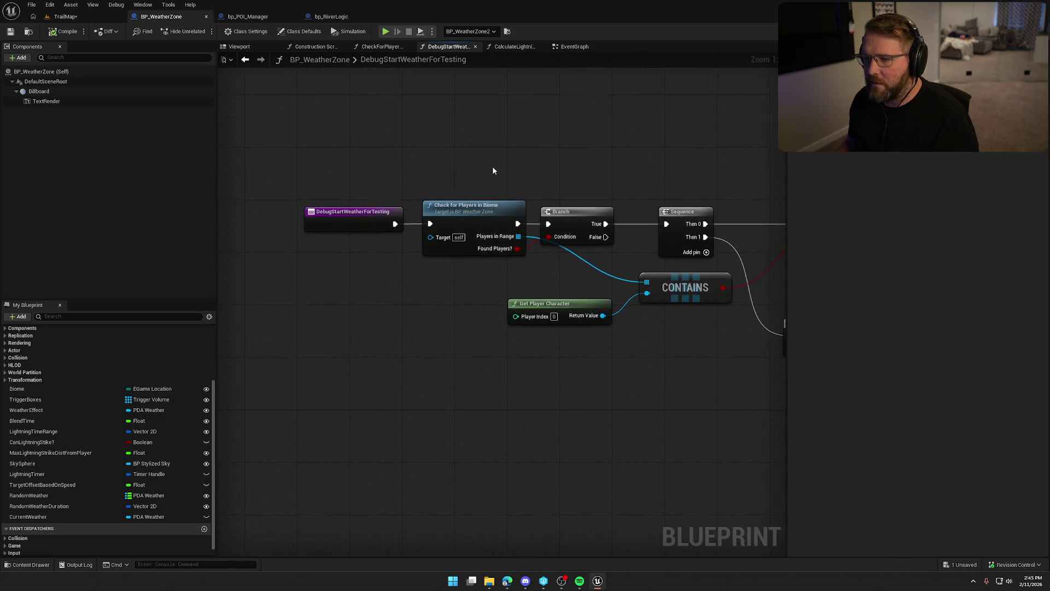
click(514, 47)
mouse_move(532, 148)
mouse_down()
mouse_move(252, 150)
mouse_move(487, 345)
mouse_move(495, 411)
mouse_move(724, 394)
mouse_up()
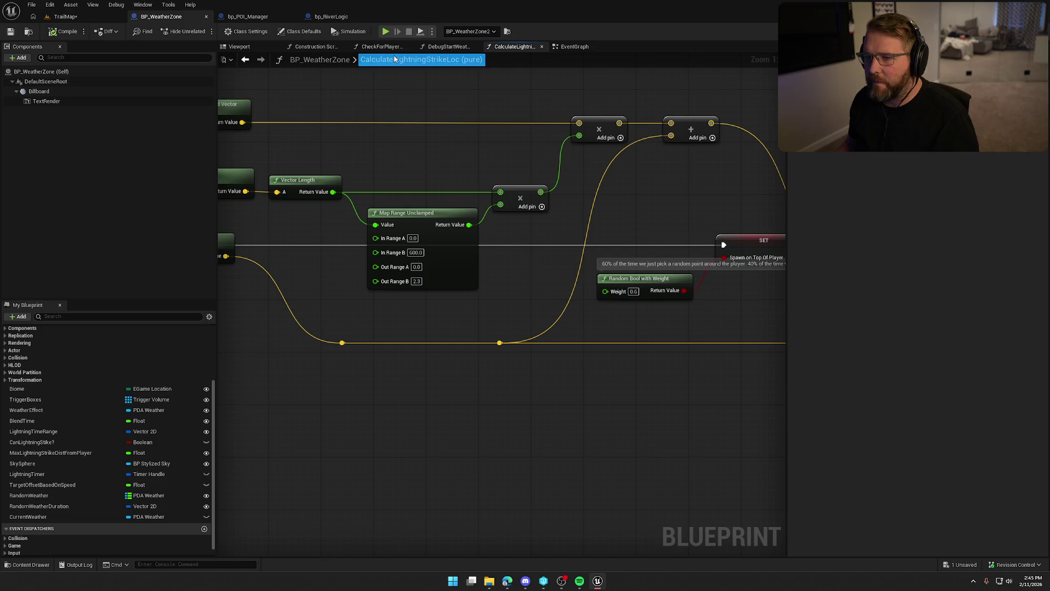
click(314, 47)
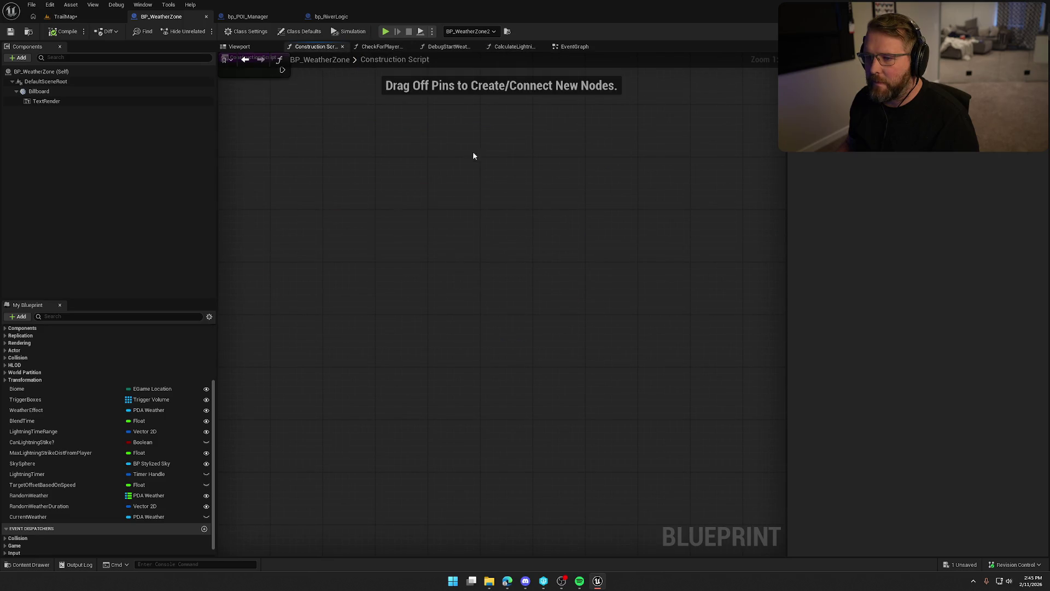
click(569, 49)
Step: Pan the EventGraph across the Delay, end-overlap and weather timer nodes, then return to TrailMap
scroll(473, 311, down, 6)
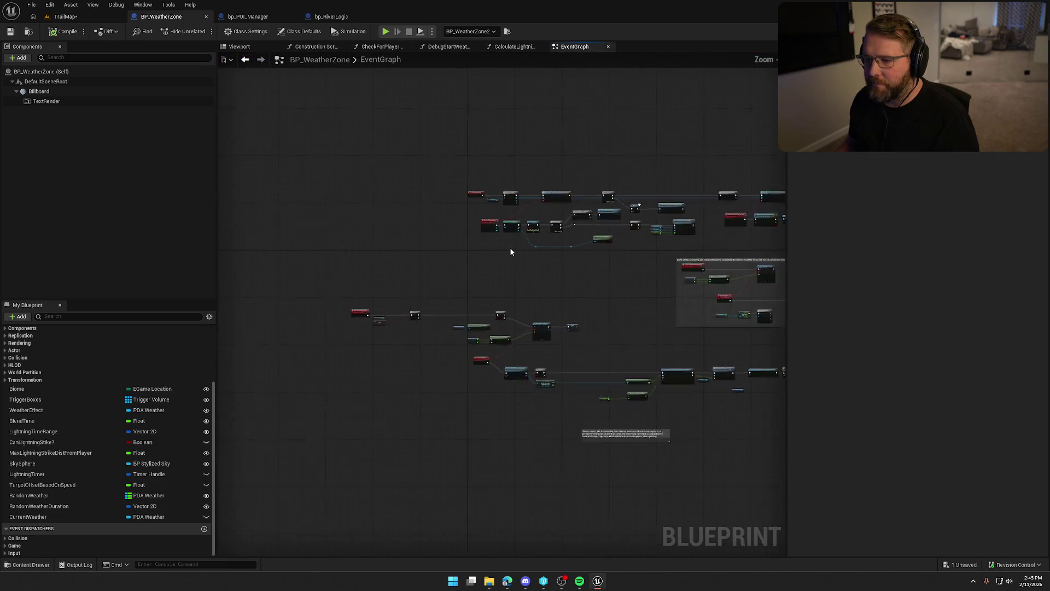
scroll(509, 252, up, 6)
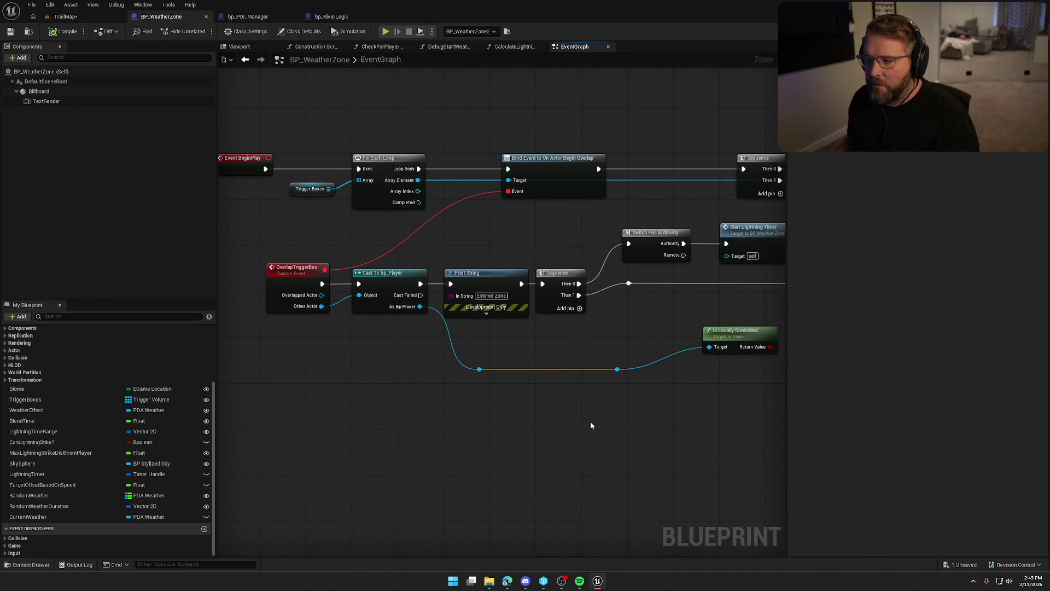
drag(679, 422, 445, 403)
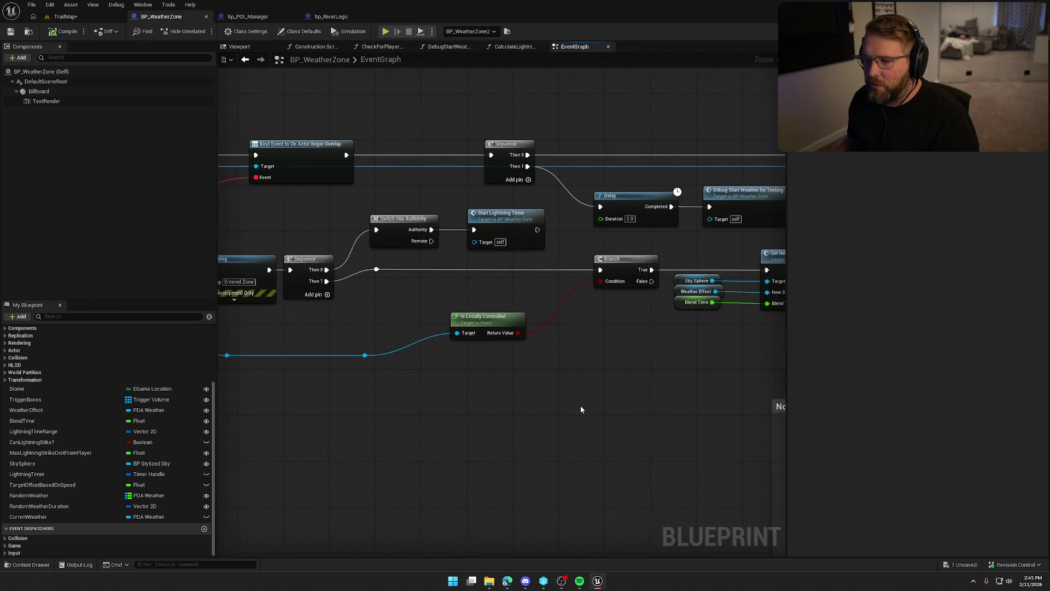
mouse_move(616, 409)
mouse_down()
mouse_move(354, 392)
mouse_move(436, 346)
mouse_move(277, 300)
mouse_move(307, 307)
mouse_up()
scroll(284, 309, down, 3)
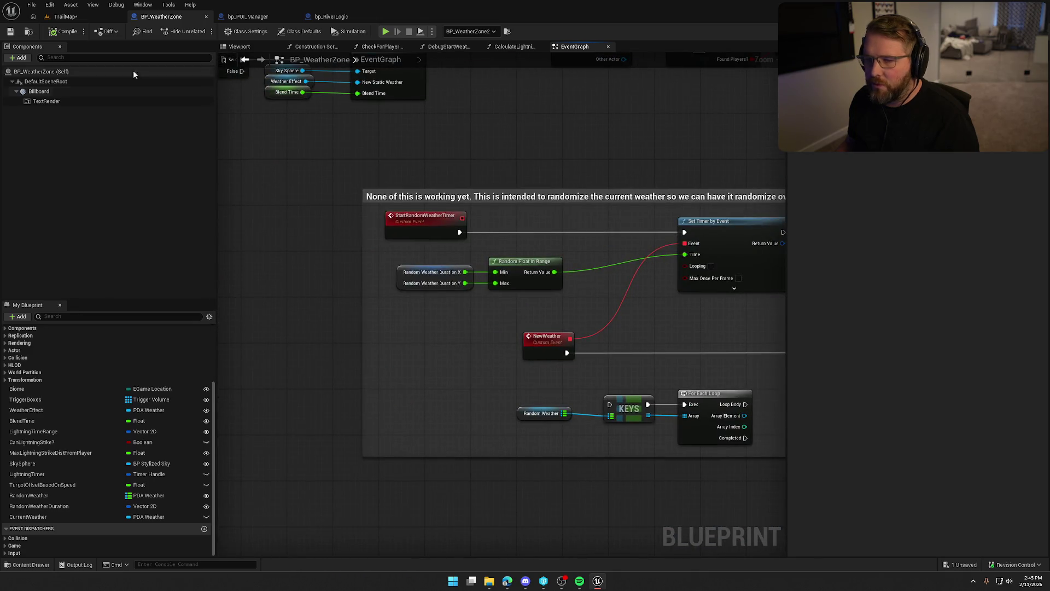
click(65, 16)
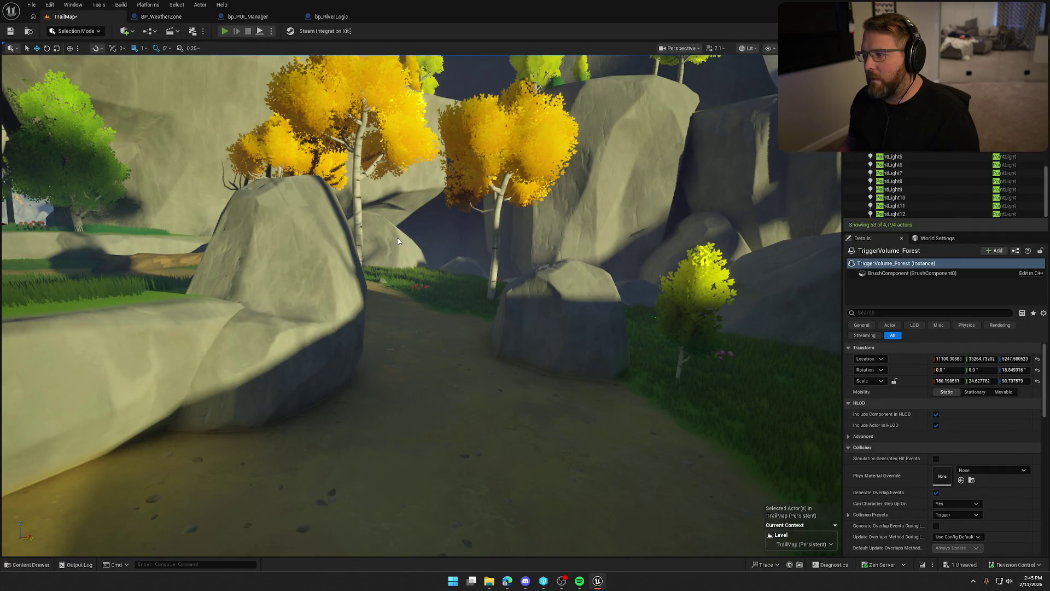
Step: Start the play-test and run the character through the camp toward the wagon
key(w)
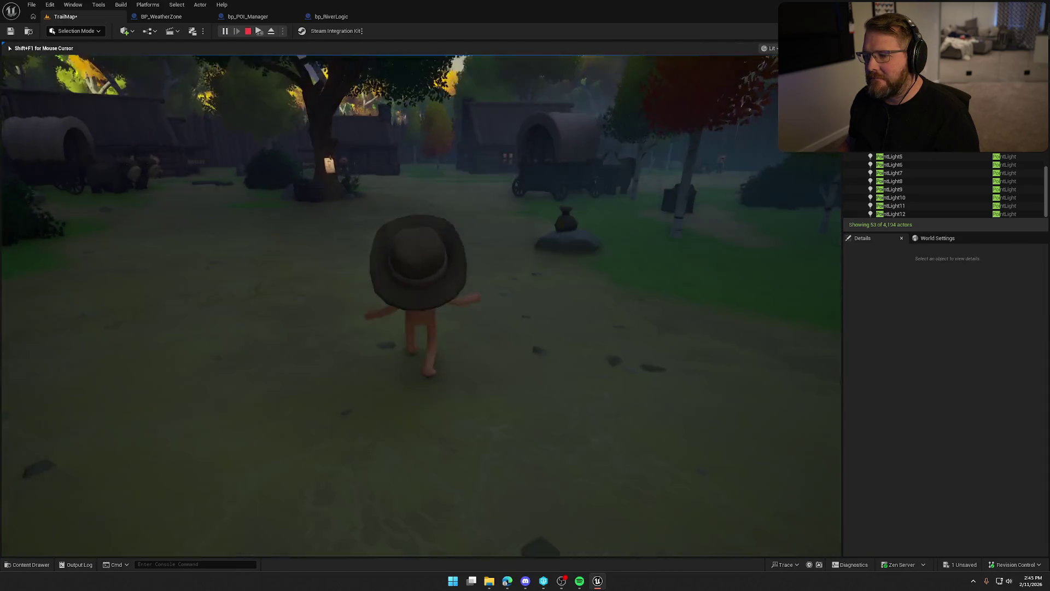
key(w)
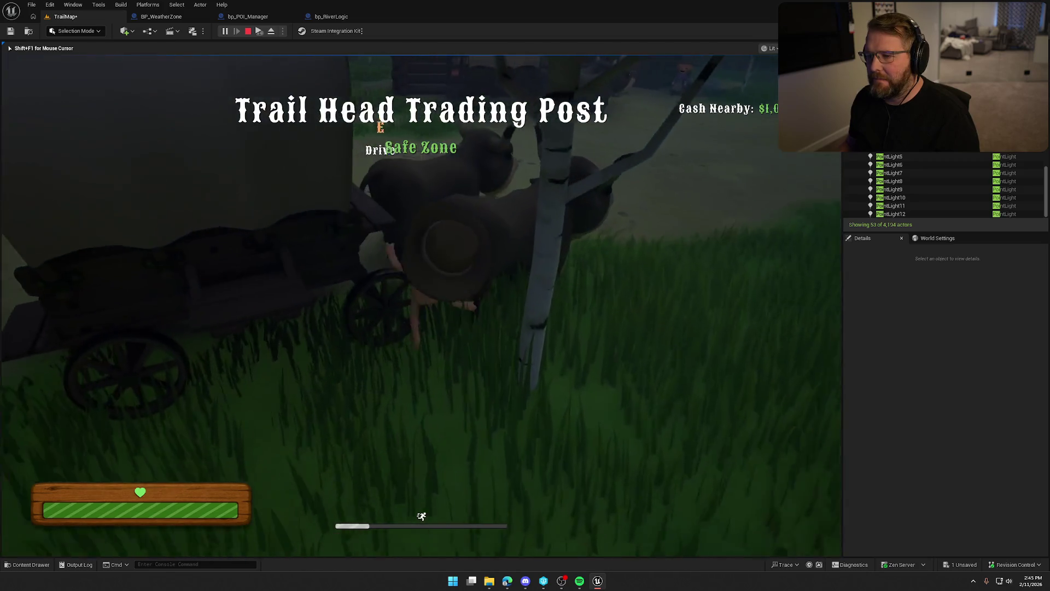
key(w)
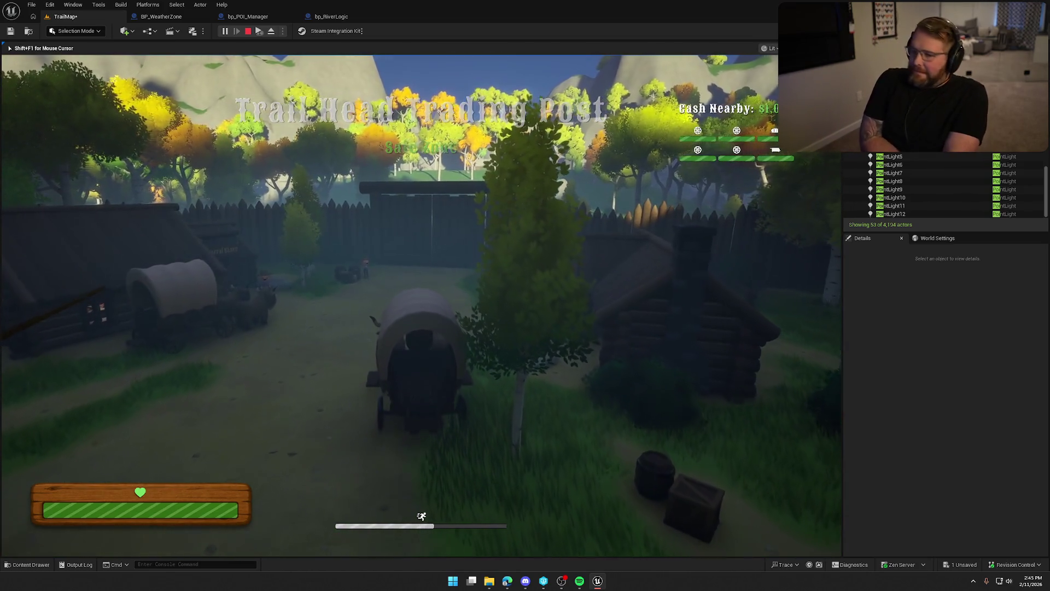
key(w)
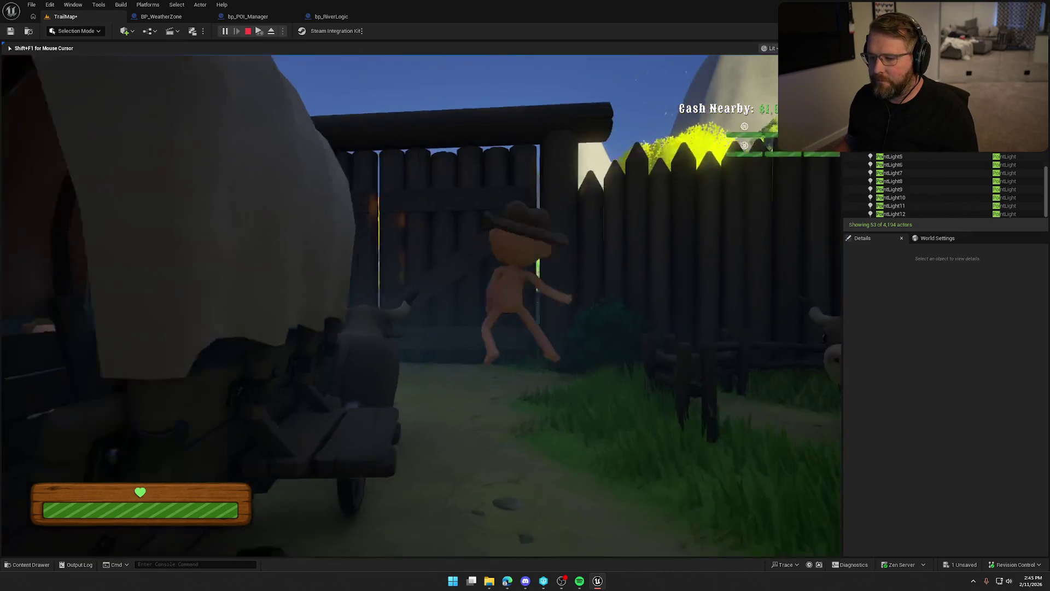
key(shift+w)
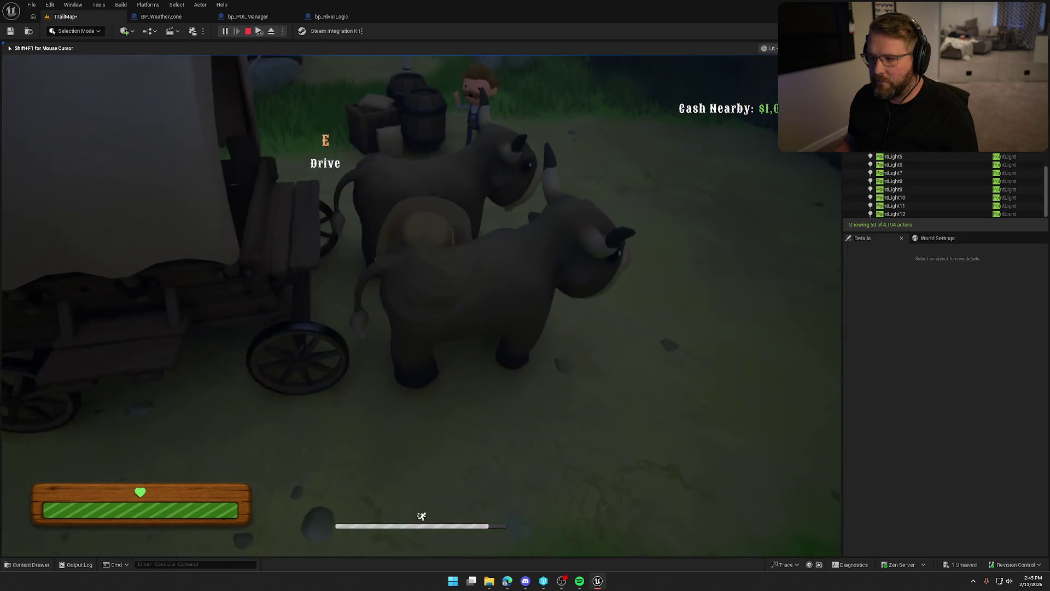
Step: Board the wagon and drive it through the camp gate into the field
key(e)
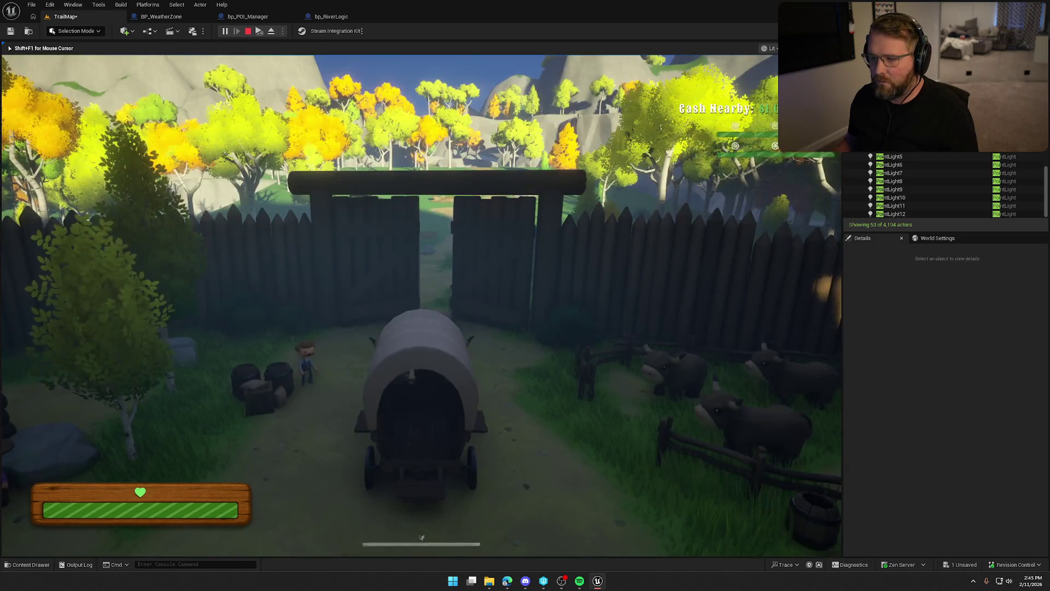
key(w)
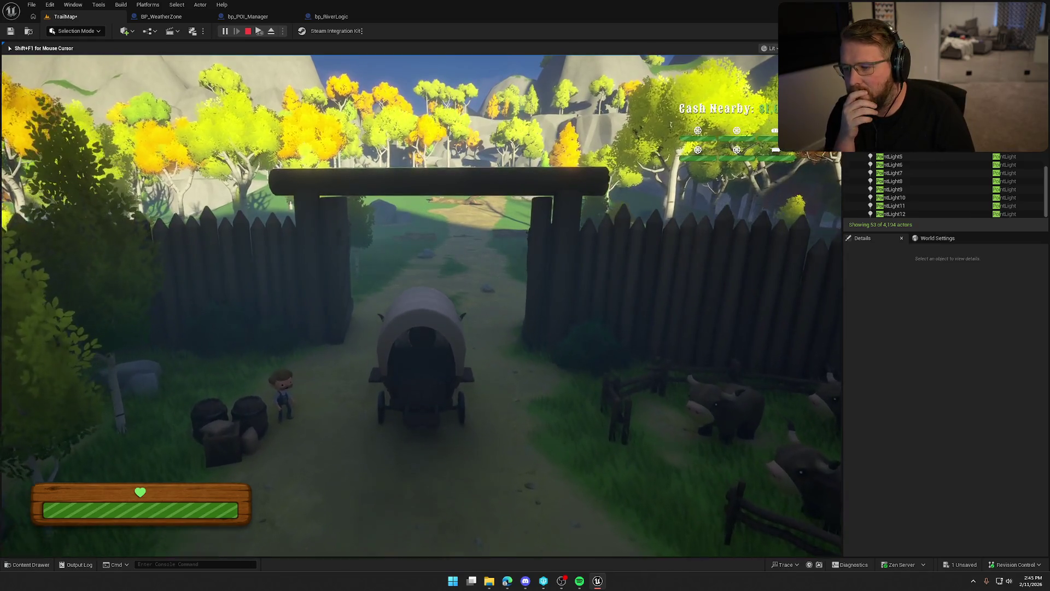
key(w)
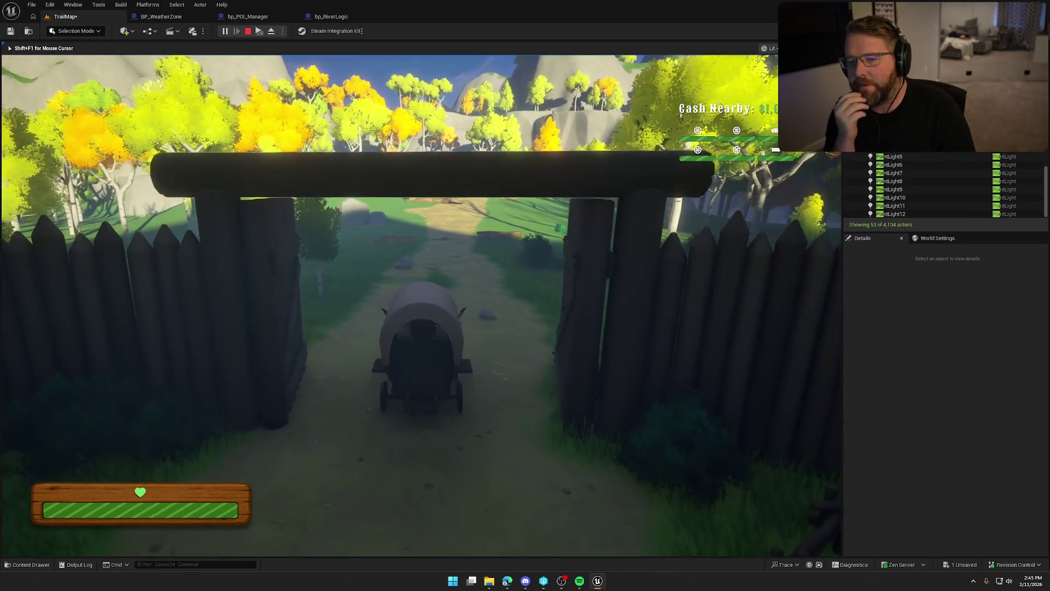
key(w)
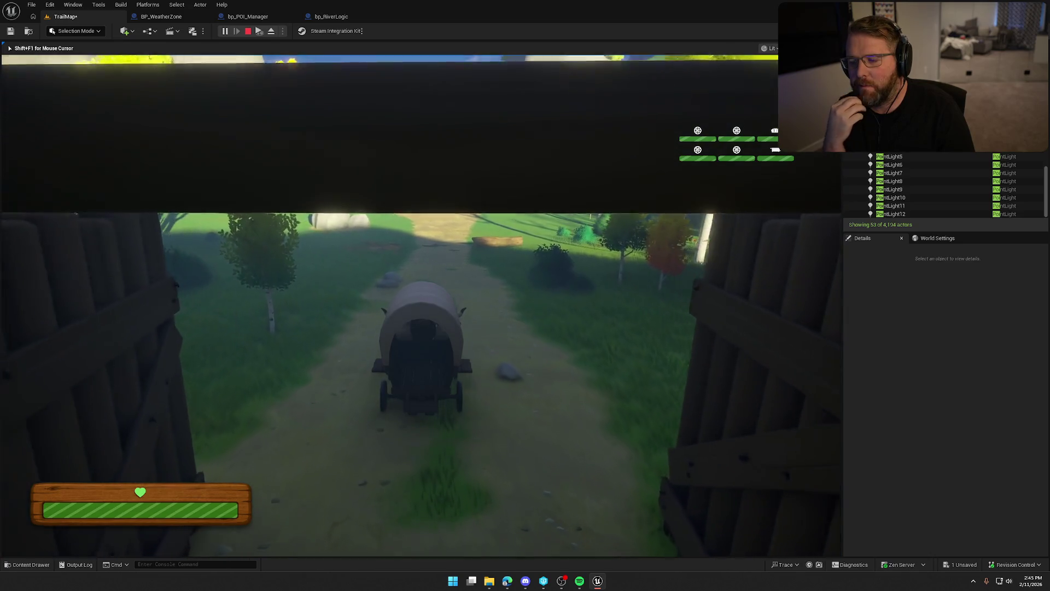
key(w)
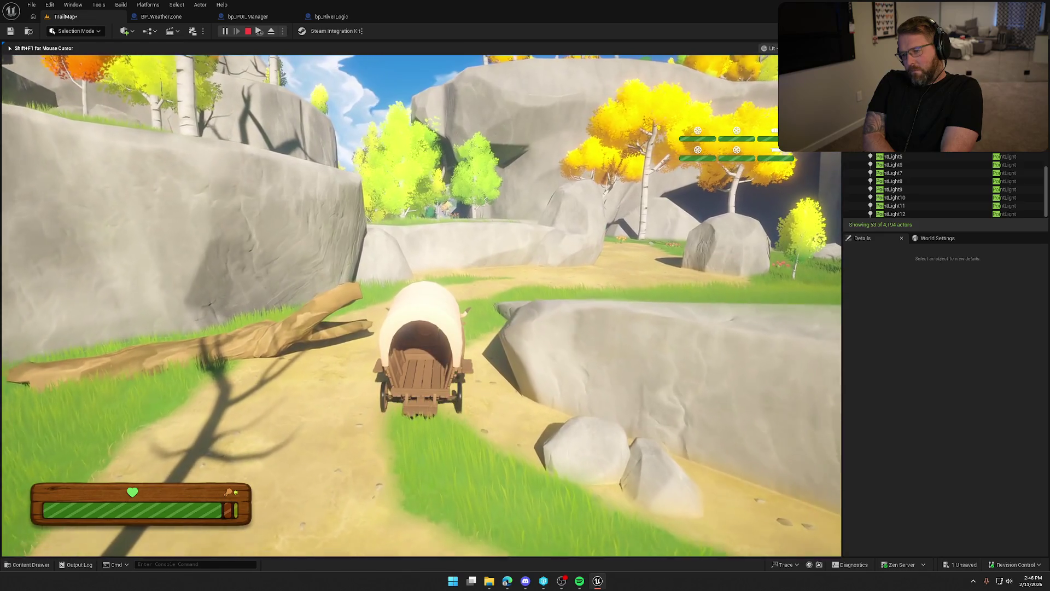
Step: Steer the wagon left along the dirt trail toward the rocky valley
key(w)
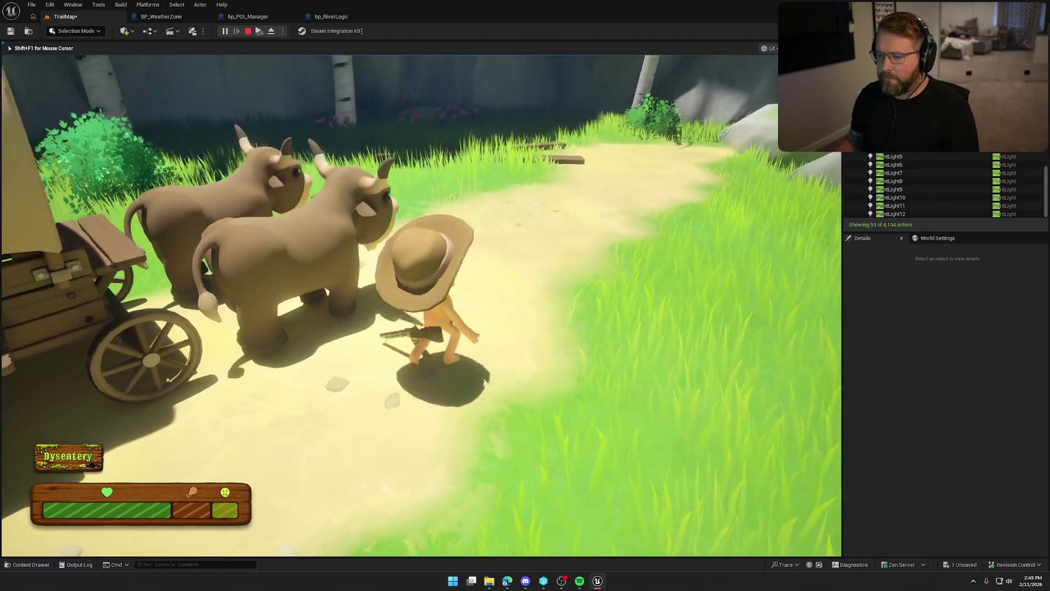
Step: Drop the gun on the trail and pick up a wooden plank
right_click(420, 305)
key(w)
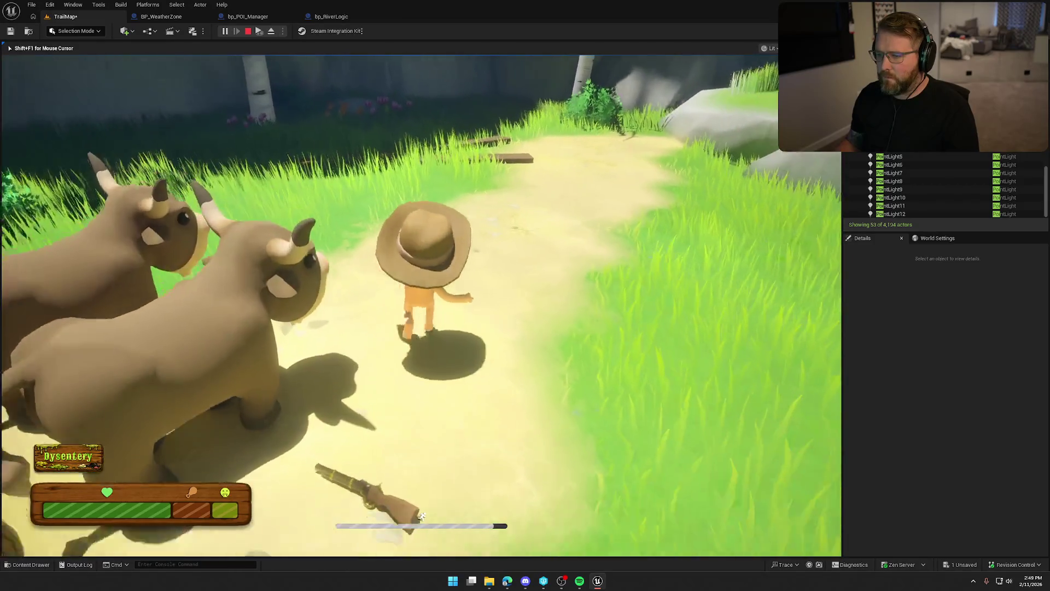
key(e)
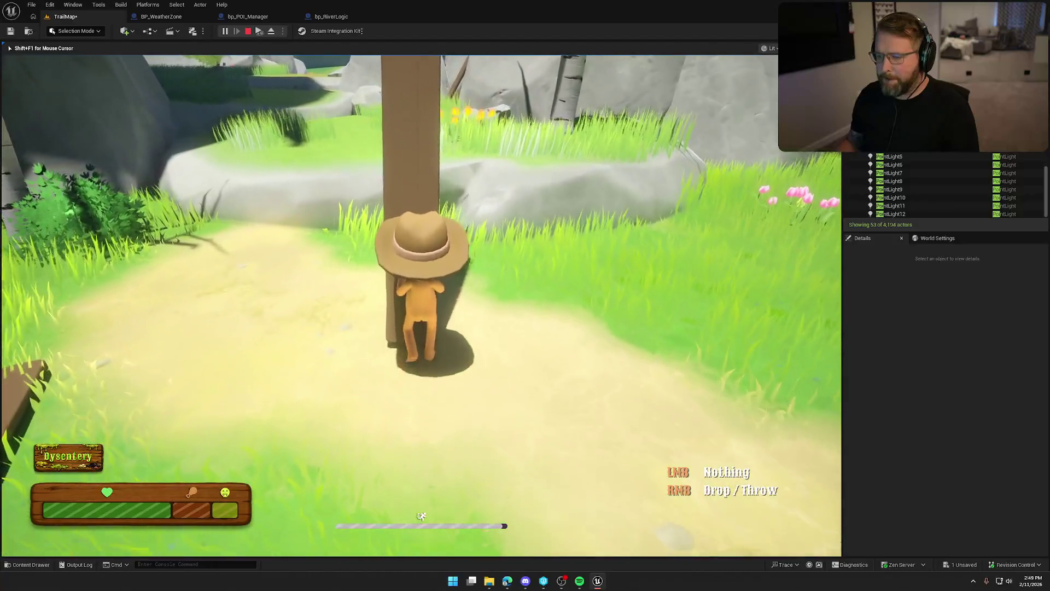
right_click(420, 305)
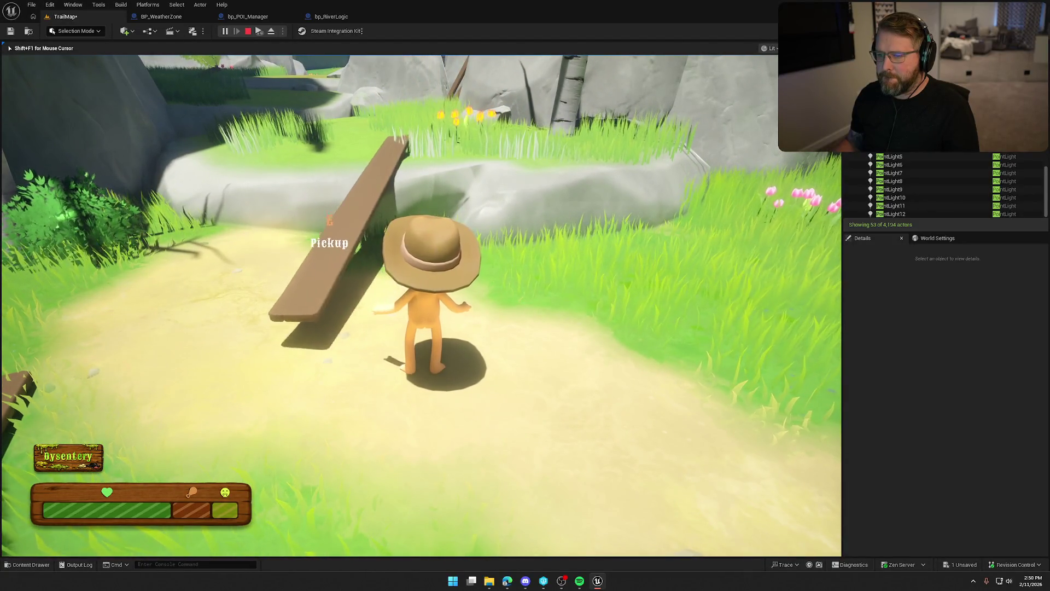
key(e)
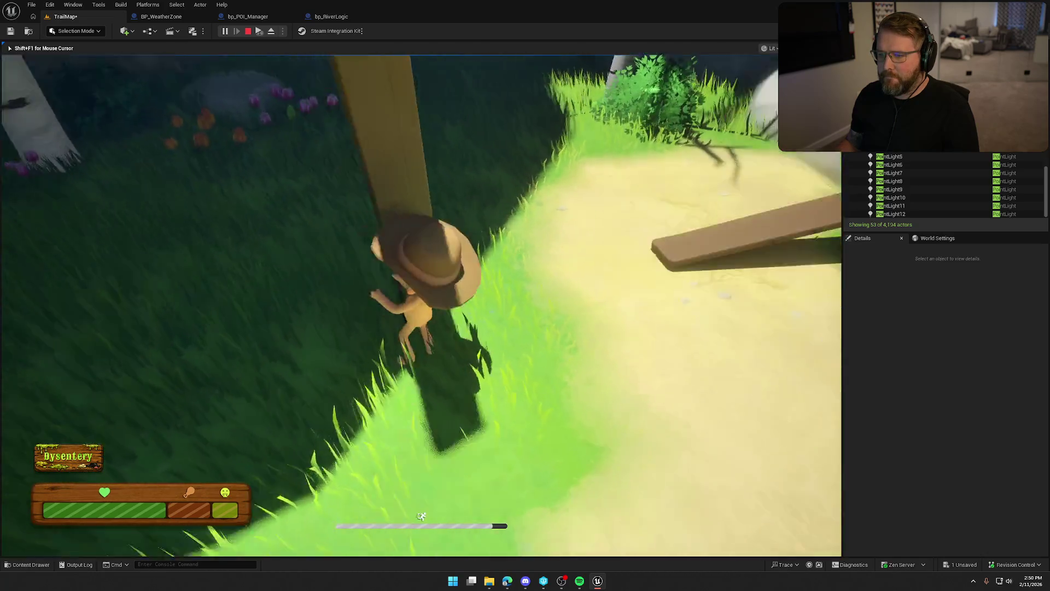
Step: Carry the plank back to the oxen and climb onto the wagon to drive
key(w)
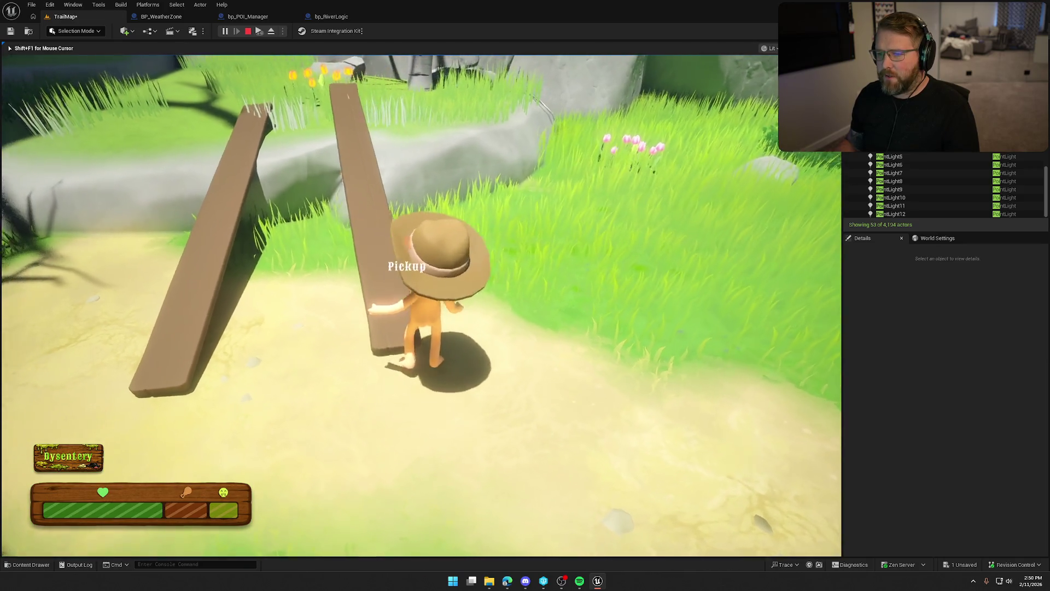
key(shift+w)
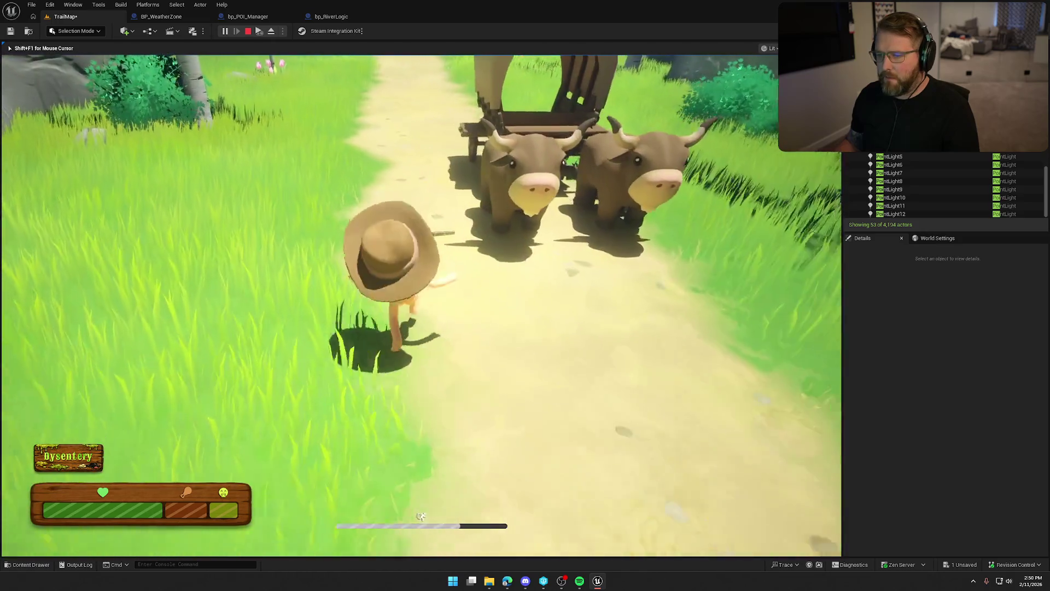
key(e)
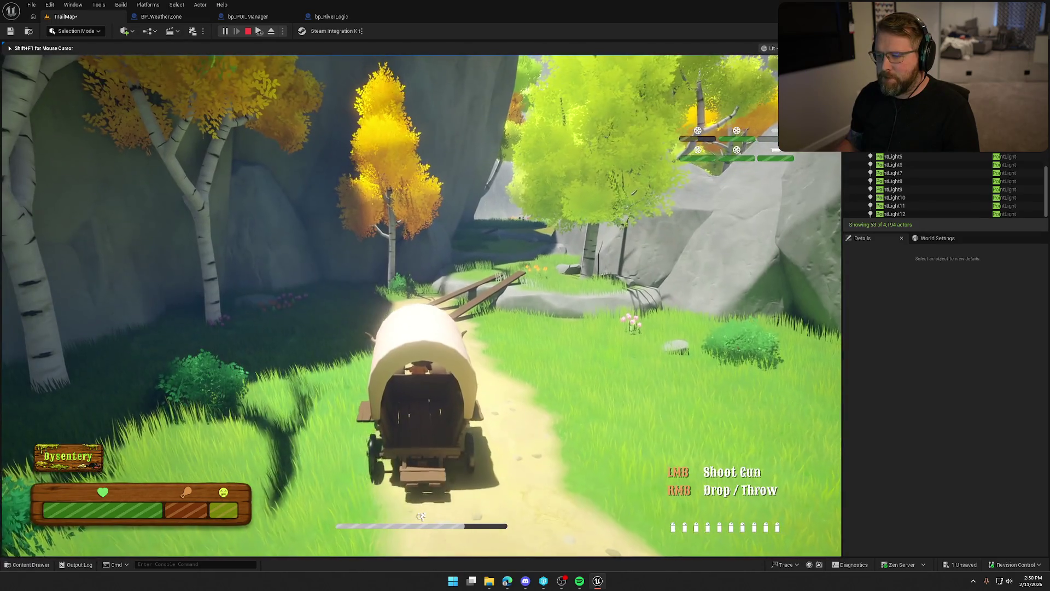